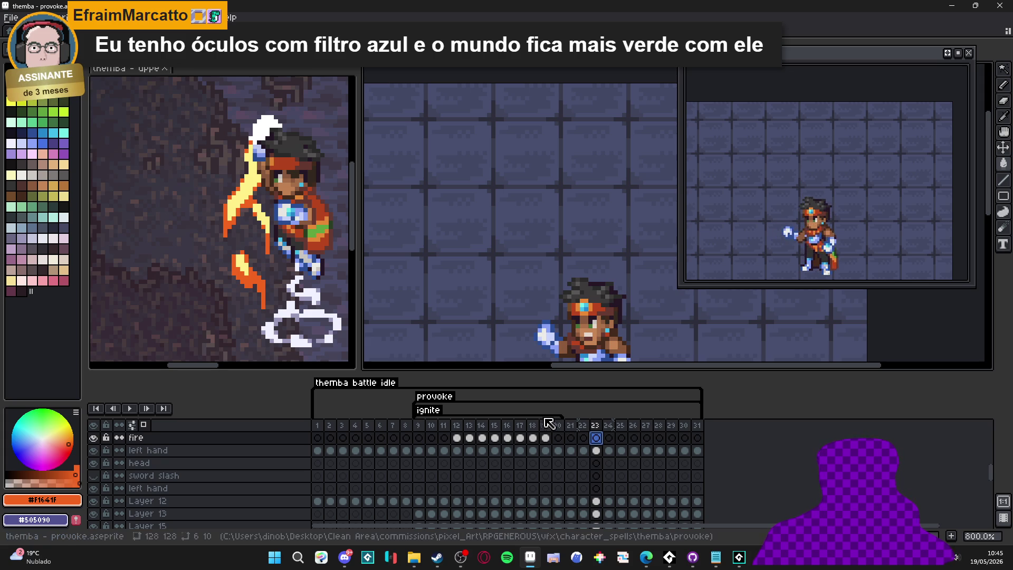
# Step: Show frame 12, where the spark appears beside Themba's hand, then start a Windows search
pyautogui.click(457, 438)
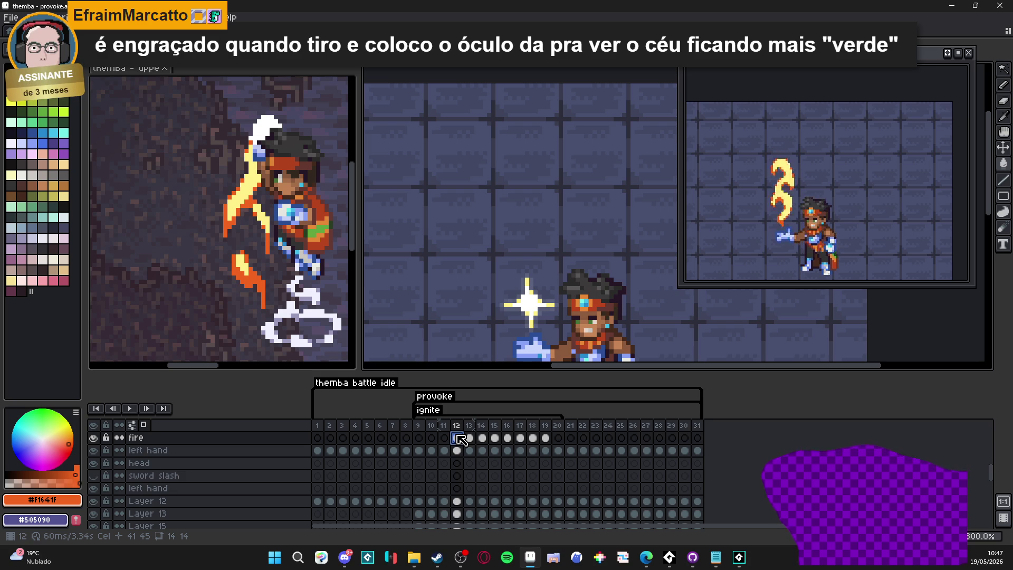
pyautogui.click(265, 564)
# Step: Search Windows for 'luz' to open the Luz noturna night light settings, then close them
pyautogui.write('modo not')
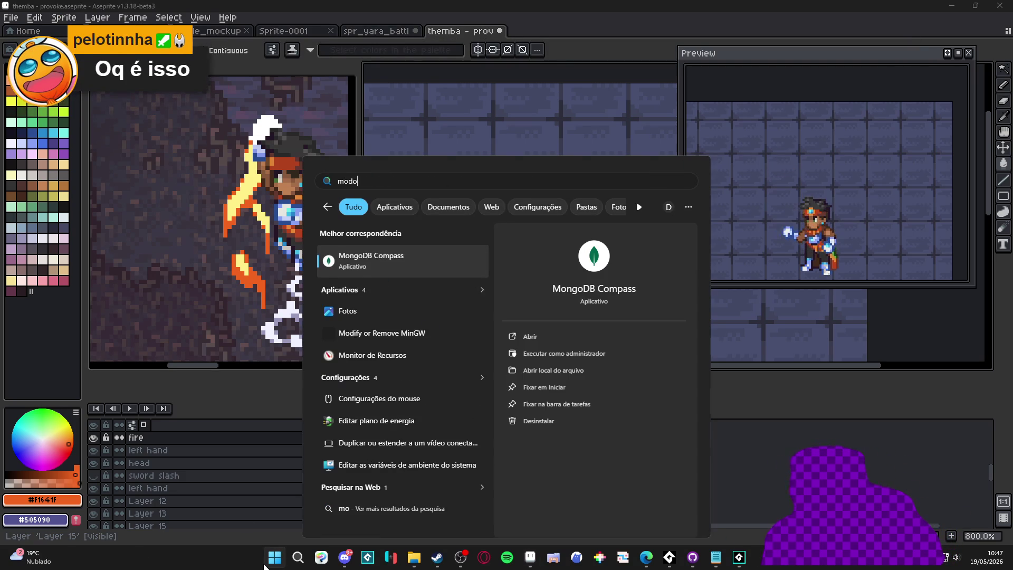
pyautogui.write('u')
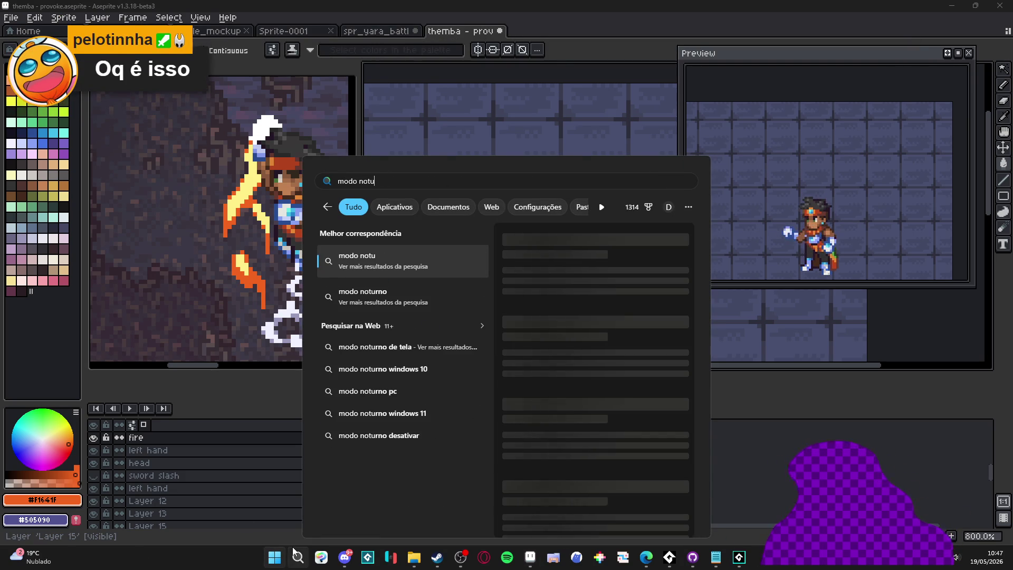
pyautogui.press('BackSpace')
pyautogui.press('BackSpace')
pyautogui.press('BackSpace')
pyautogui.write('modo nor')
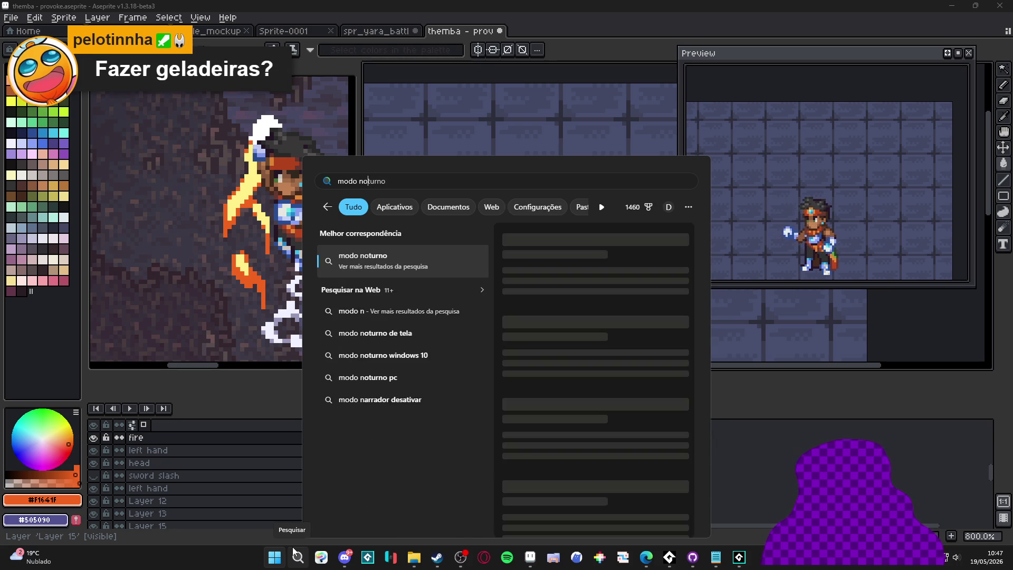
pyautogui.hotkey('ctrl', 'a')
pyautogui.press('BackSpace')
pyautogui.write('luz')
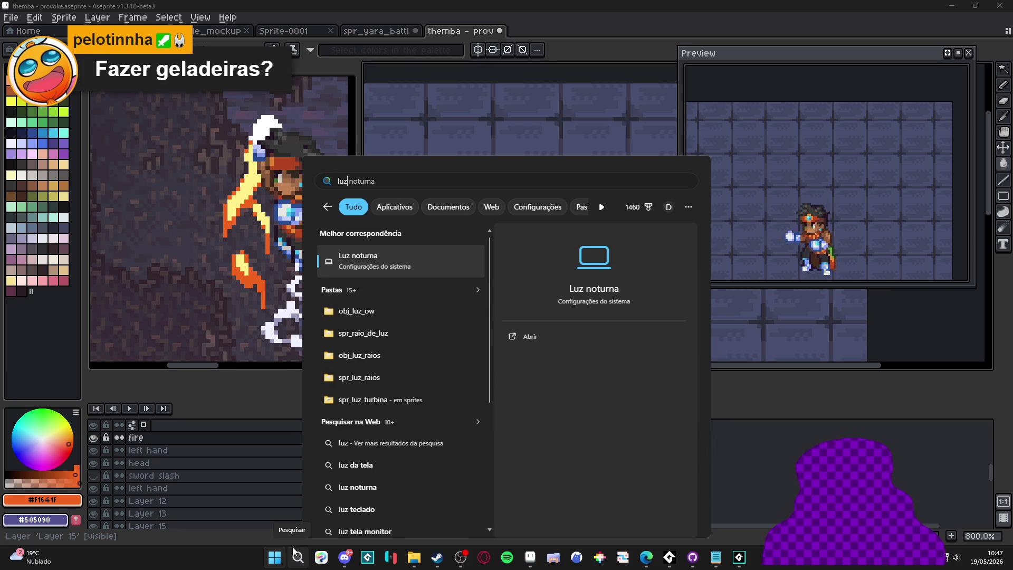
pyautogui.press('Return')
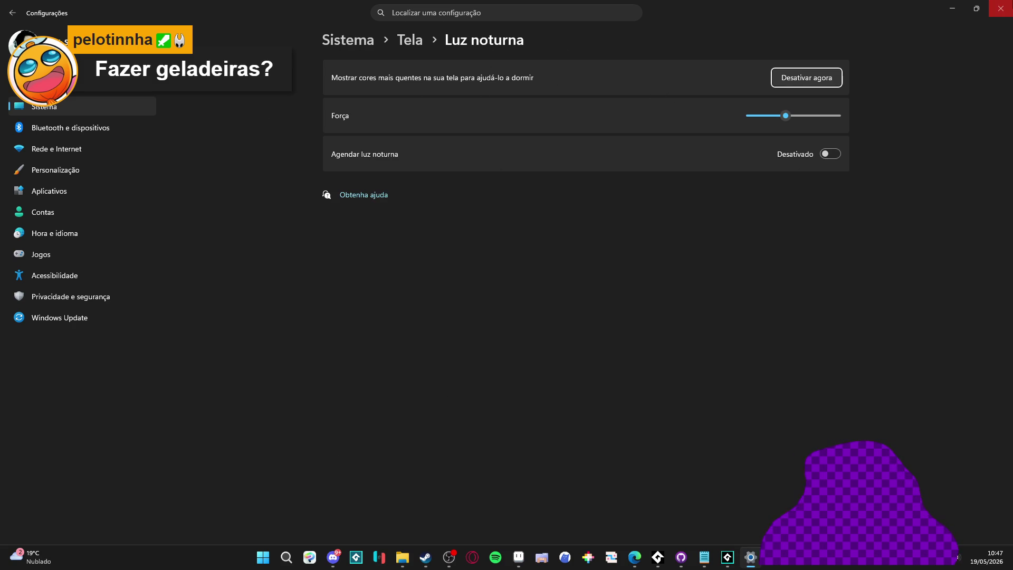
pyautogui.click(1000, 8)
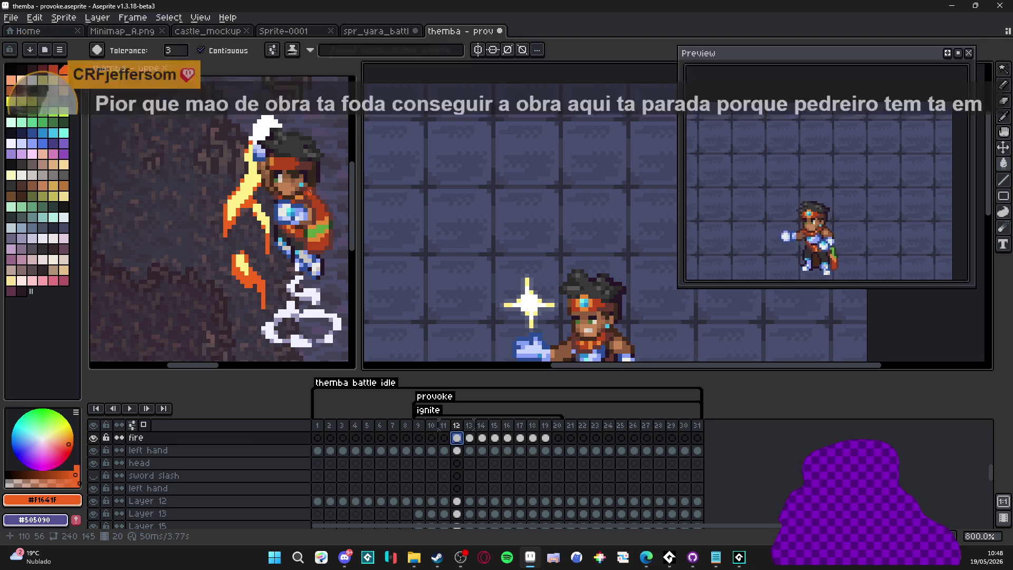
# Step: Back in the provoke file, step through frames 10–12 and add Layer 20 above fire
pyautogui.hotkey('ctrl', 'Tab')
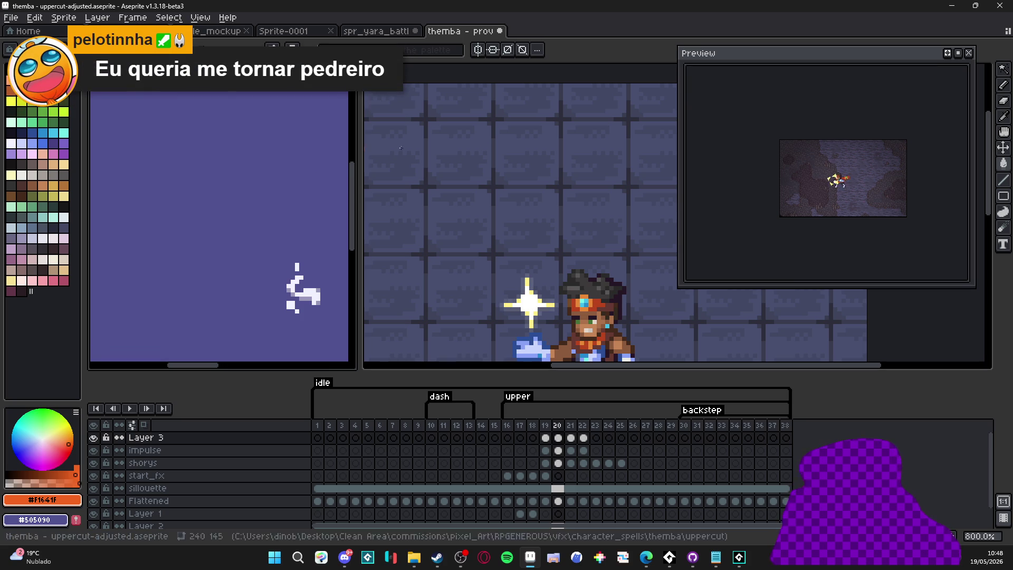
pyautogui.hotkey('ctrl', 'Tab')
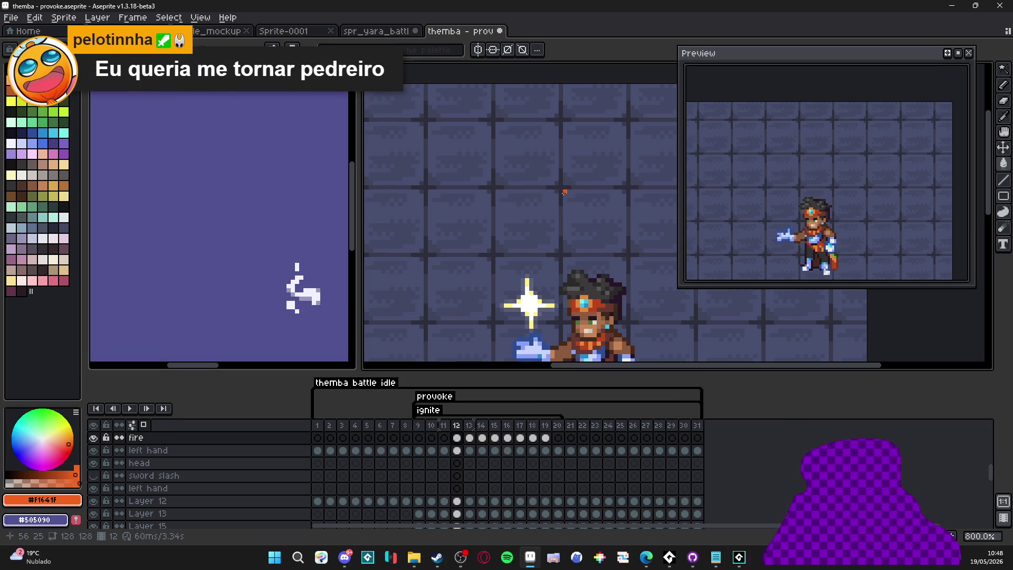
pyautogui.click(431, 425)
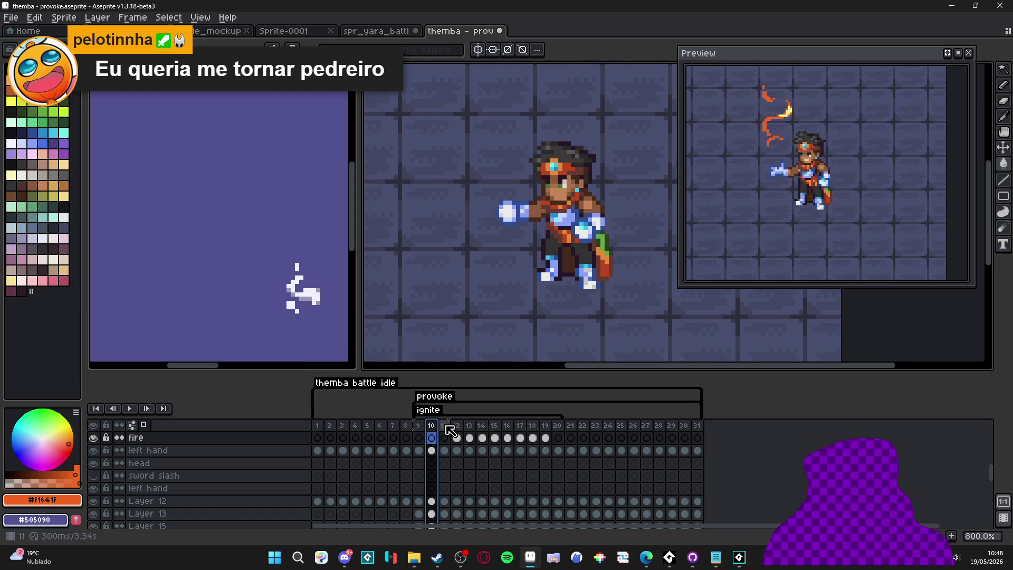
pyautogui.click(444, 425)
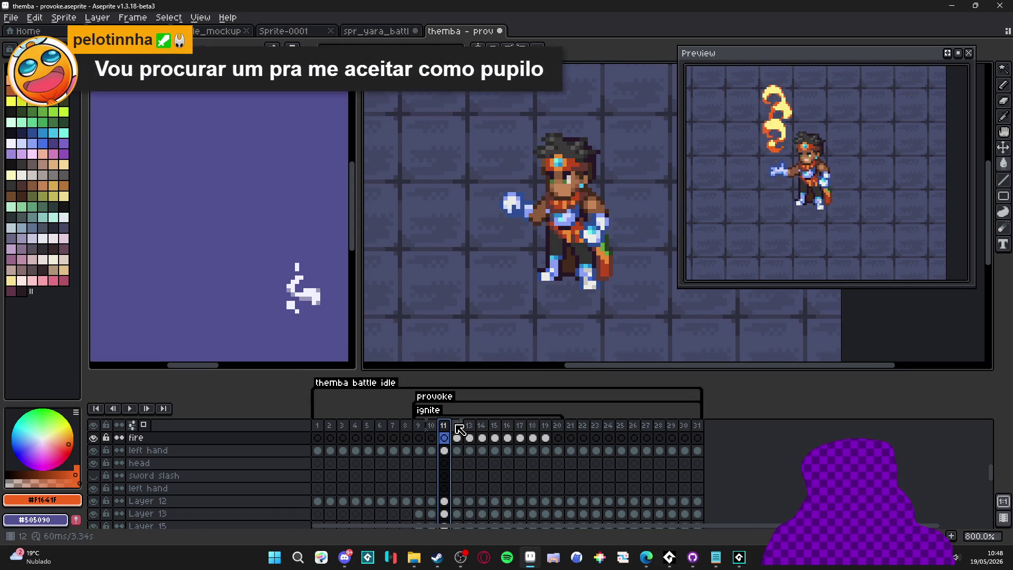
pyautogui.click(457, 426)
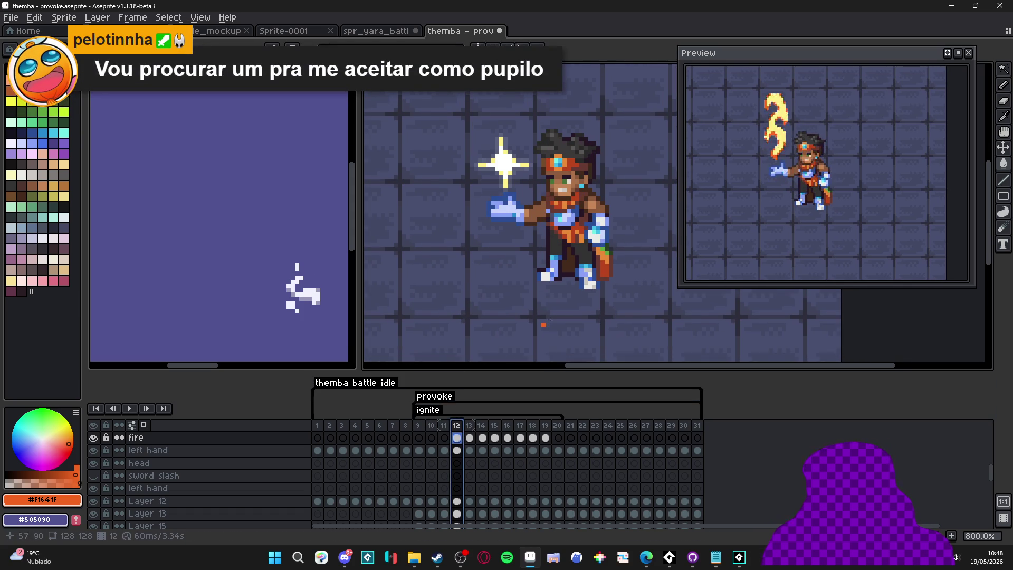
pyautogui.hotkey('shift', 'n')
pyautogui.click(457, 437)
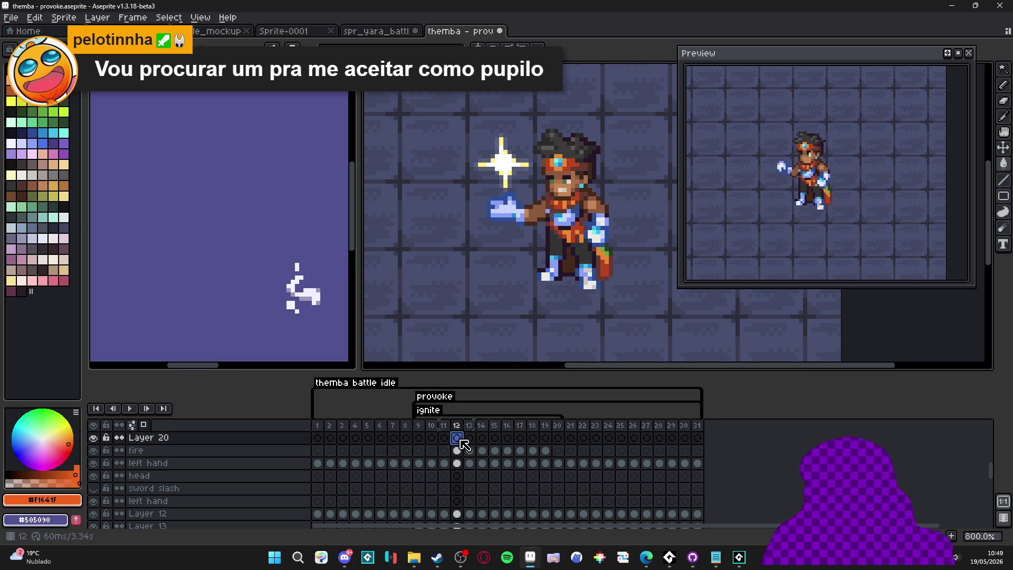
# Step: With the Pencil, paint pale highlights around Themba's eye, up to the forehead and lower face
pyautogui.press('b')
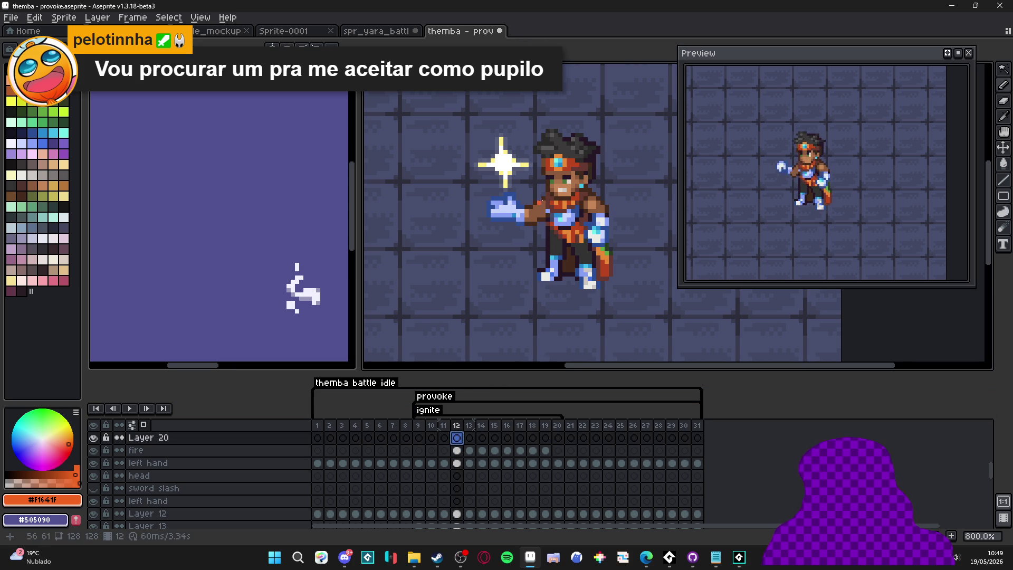
pyautogui.scroll(3, 549, 170)
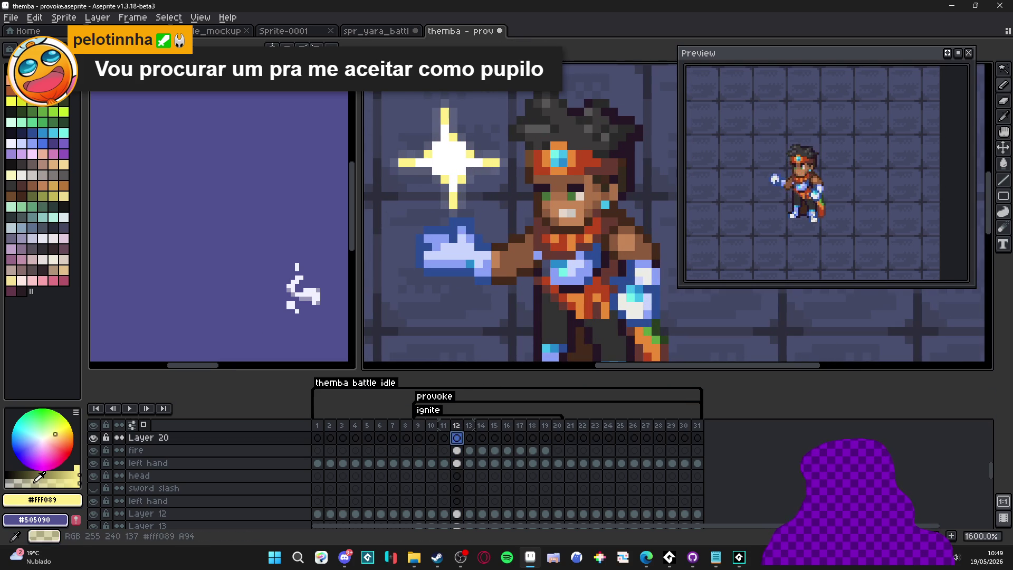
pyautogui.scroll(2, 546, 214)
pyautogui.click(550, 197)
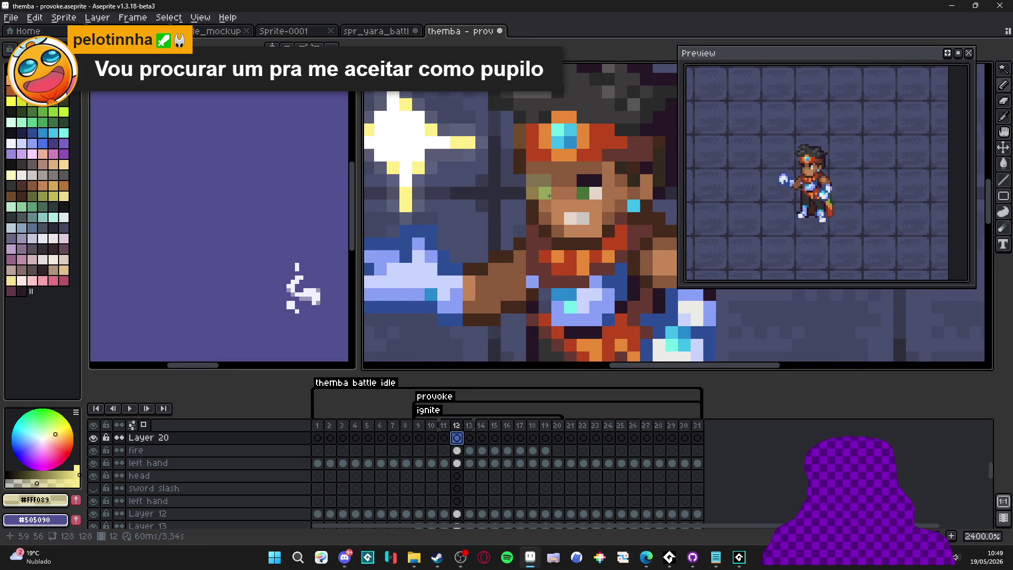
pyautogui.moveTo(549, 196); pyautogui.dragTo(550, 183)
pyautogui.moveTo(537, 174); pyautogui.dragTo(533, 138)
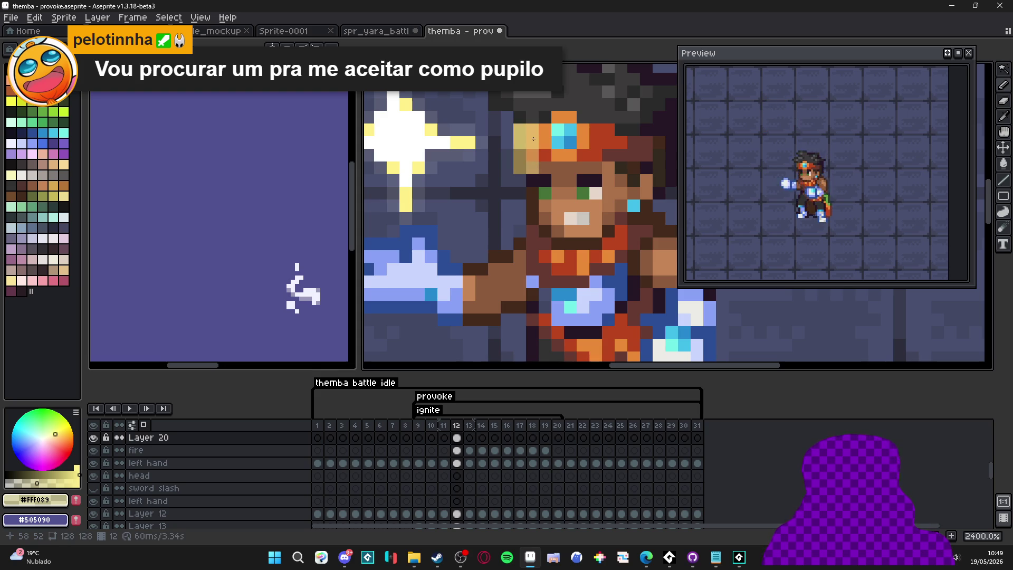
pyautogui.moveTo(532, 179)
pyautogui.mouseDown()
pyautogui.moveTo(539, 232)
pyautogui.moveTo(571, 244)
pyautogui.mouseUp()
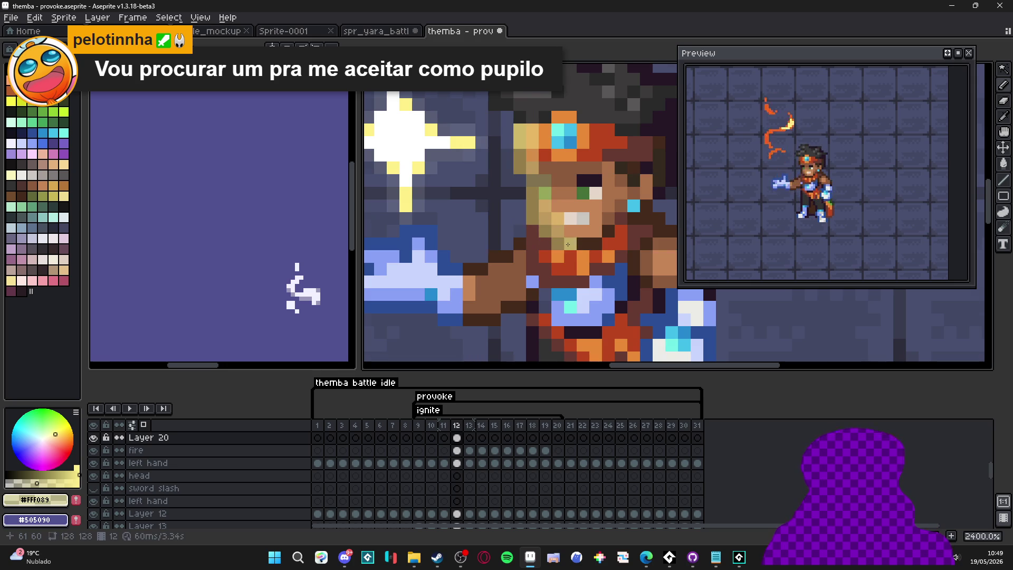
pyautogui.scroll(-5, 572, 245)
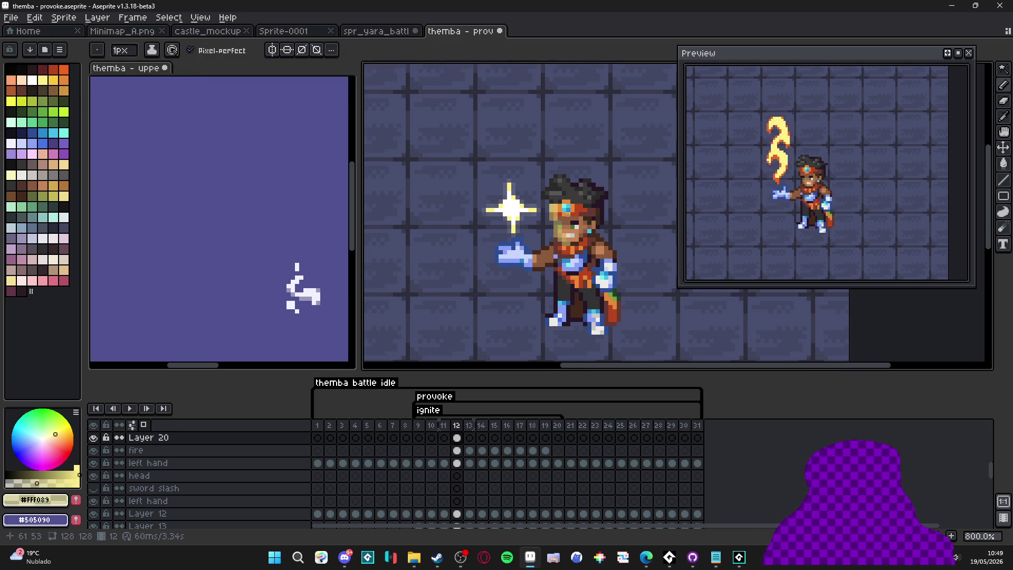
pyautogui.scroll(5, 555, 202)
pyautogui.scroll(1, 556, 202)
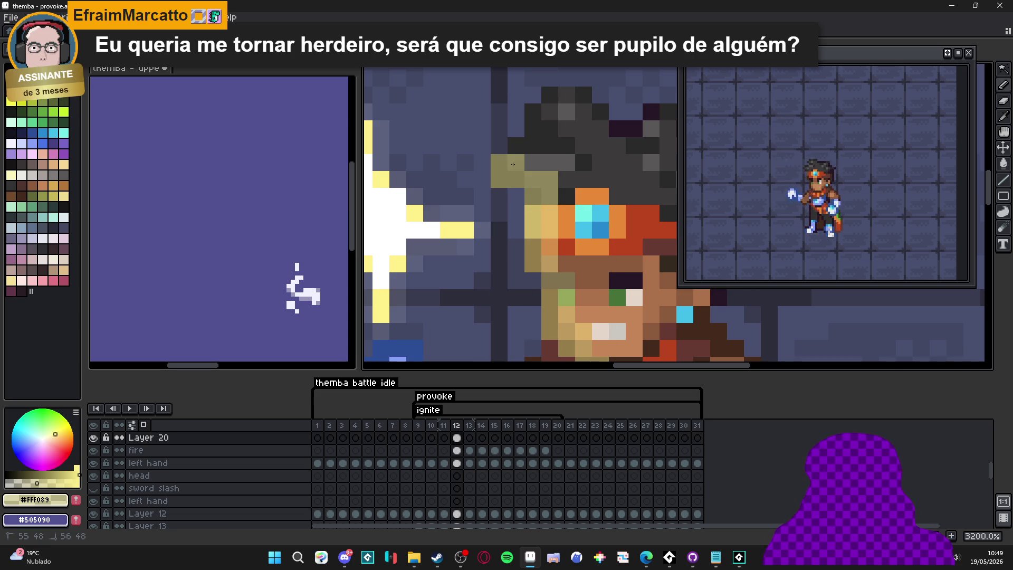
pyautogui.scroll(-6, 533, 180)
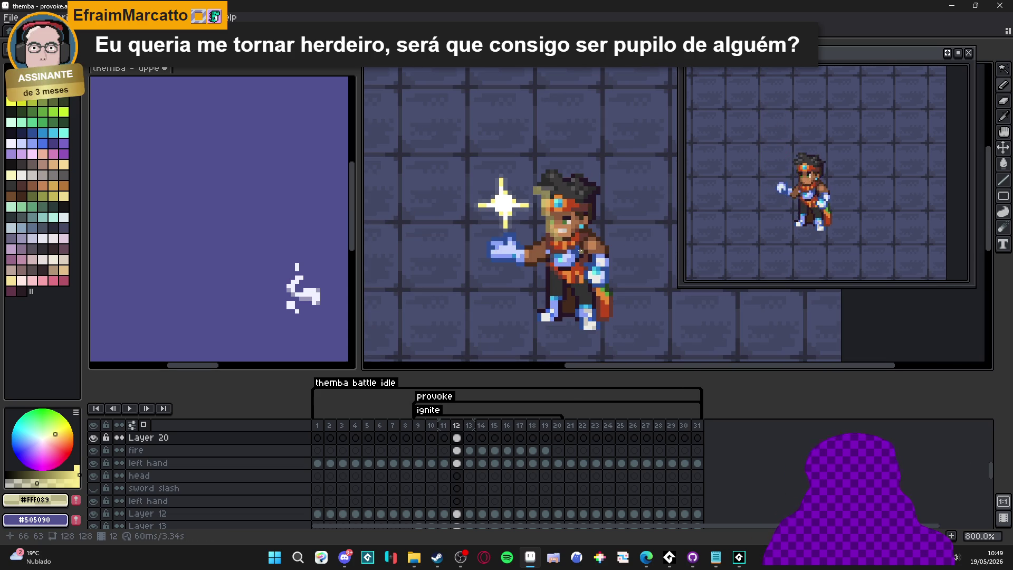
pyautogui.scroll(5, 565, 235)
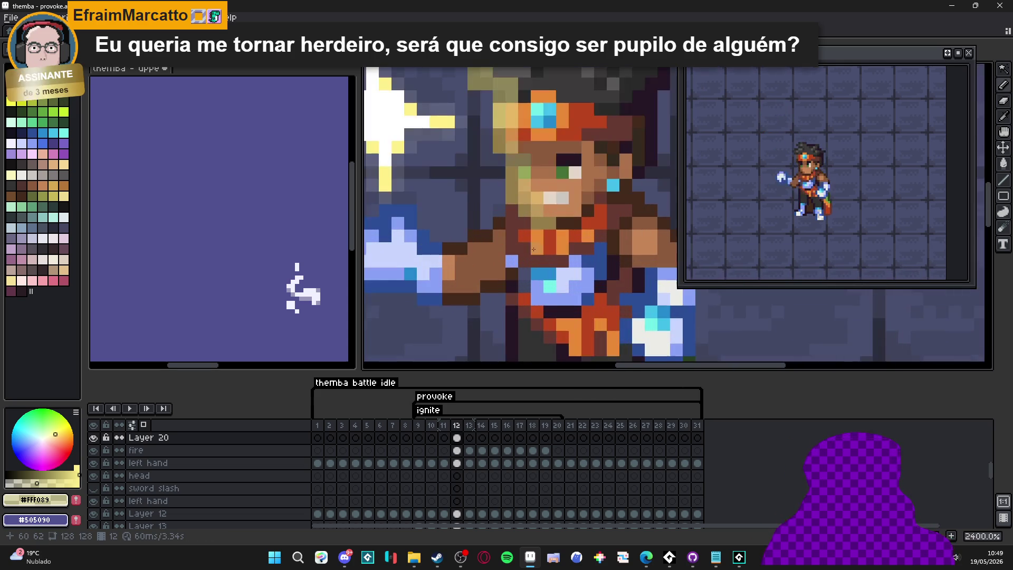
# Step: Recolour cheek pixels tan and paint light highlight pixels along the arm's left side
pyautogui.click(499, 236)
pyautogui.click(511, 223)
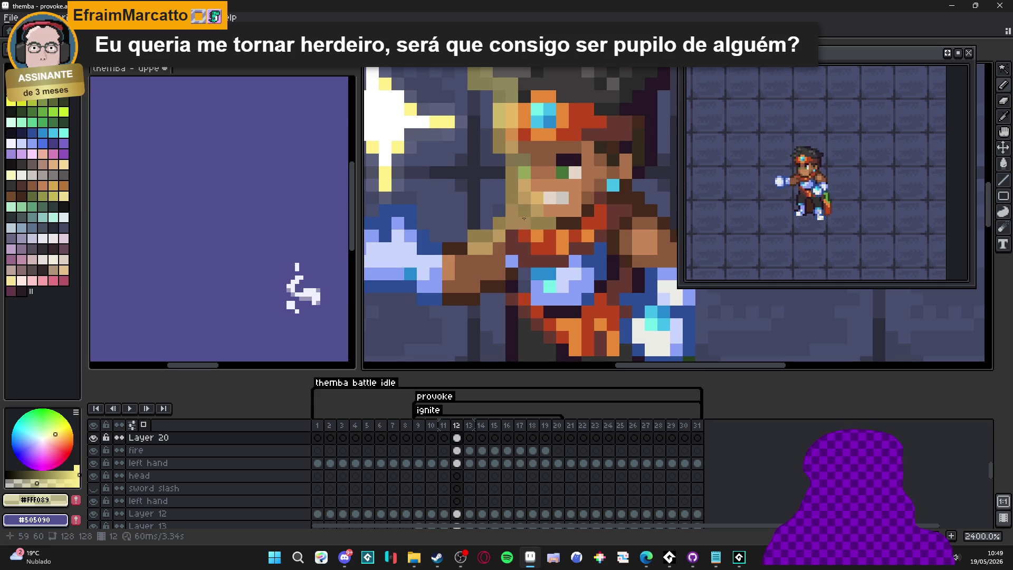
pyautogui.click(461, 249)
pyautogui.click(448, 249)
pyautogui.click(435, 248)
pyautogui.click(423, 248)
pyautogui.click(409, 223)
pyautogui.moveTo(385, 210)
pyautogui.mouseDown()
pyautogui.moveTo(385, 223)
pyautogui.moveTo(452, 283)
pyautogui.mouseUp()
pyautogui.click(411, 236)
pyautogui.click(390, 235)
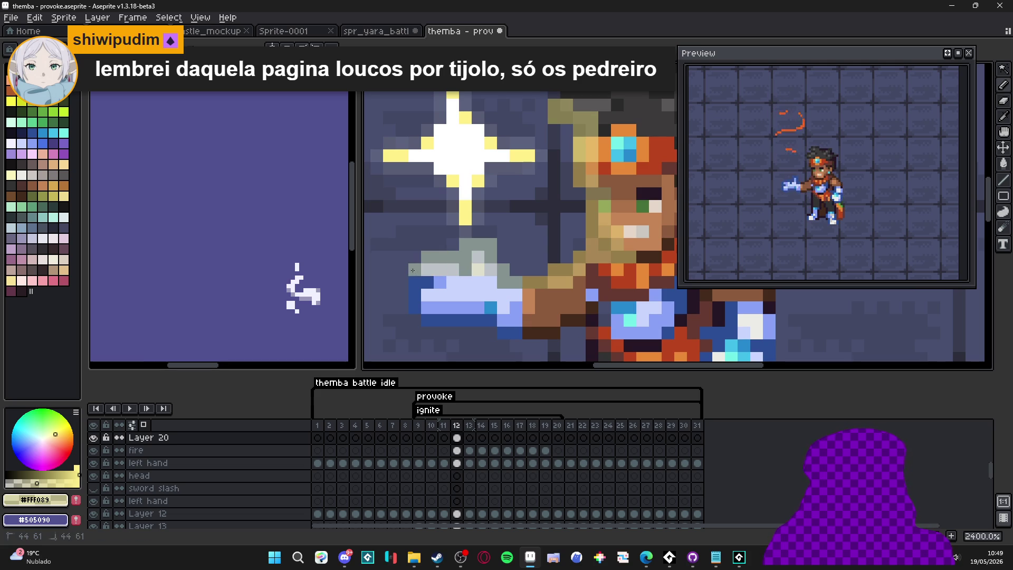
pyautogui.scroll(-3, 442, 271)
pyautogui.scroll(-3, 492, 292)
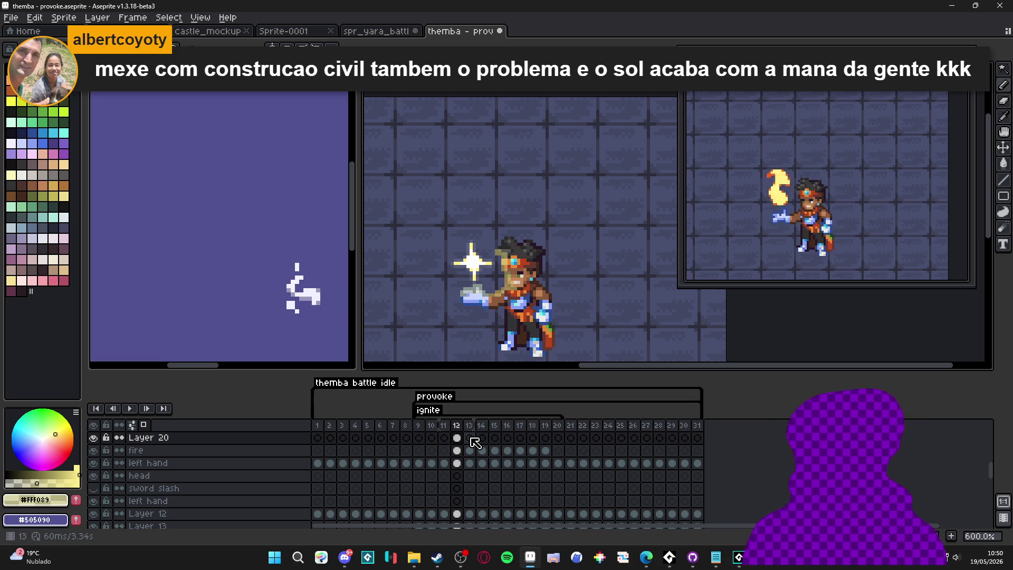
# Step: On frame 13, paint a light-grey highlight above Themba's hand
pyautogui.press('Right')
pyautogui.scroll(4, 466, 274)
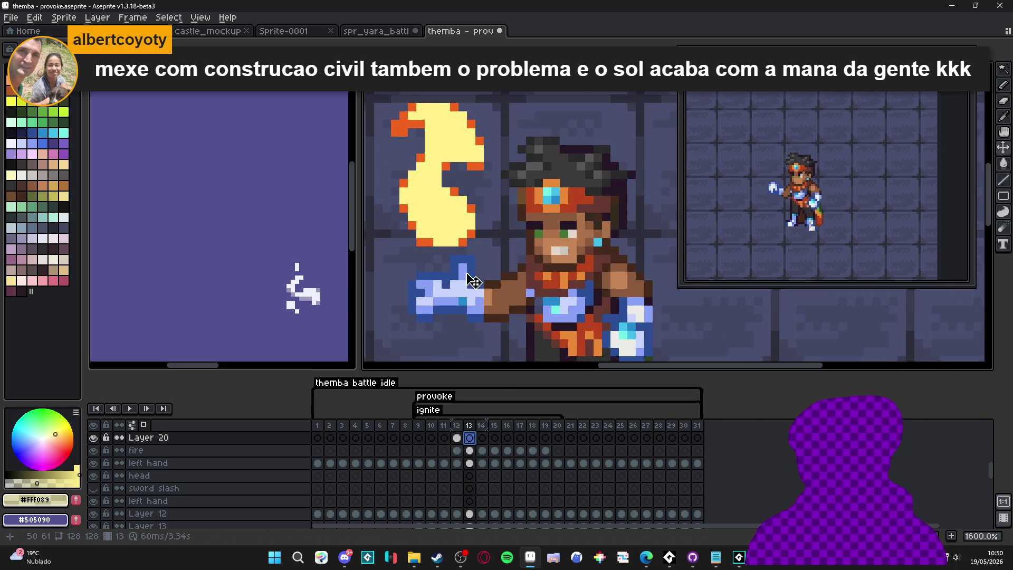
pyautogui.moveTo(459, 264)
pyautogui.mouseDown()
pyautogui.moveTo(468, 279)
pyautogui.moveTo(420, 275)
pyautogui.moveTo(452, 285)
pyautogui.moveTo(512, 276)
pyautogui.moveTo(515, 284)
pyautogui.mouseUp()
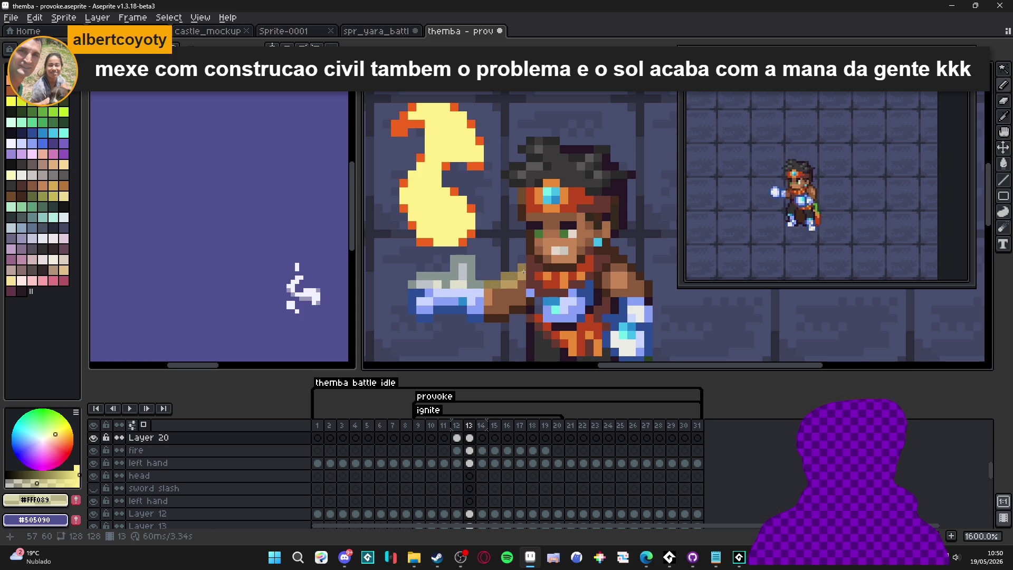
pyautogui.press('ctrl')
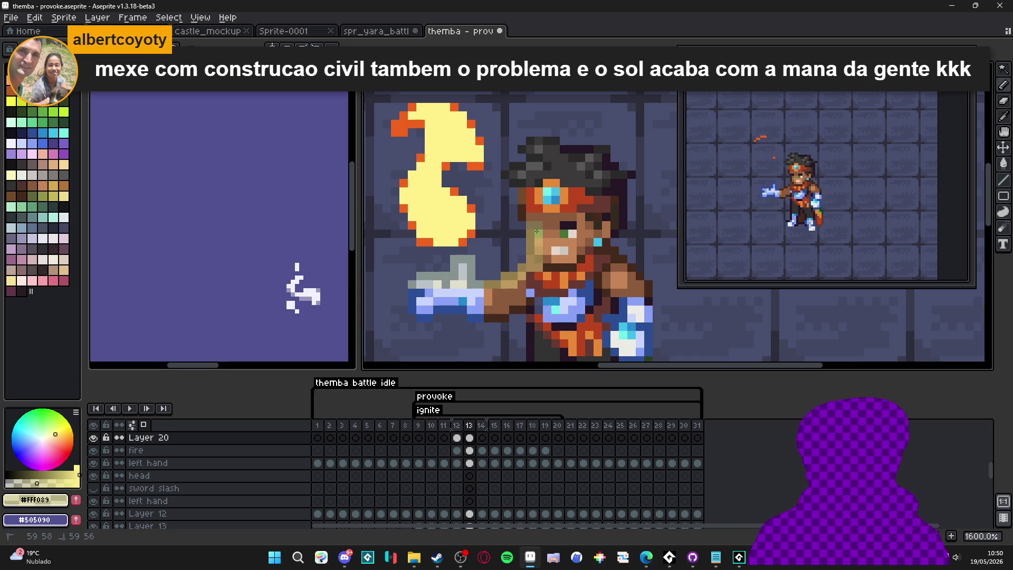
# Step: Paint the headband edge and hair top light tan, and lighten the arm toward the face
pyautogui.moveTo(528, 214)
pyautogui.mouseDown()
pyautogui.moveTo(523, 185)
pyautogui.moveTo(508, 175)
pyautogui.moveTo(520, 185)
pyautogui.moveTo(538, 157)
pyautogui.mouseUp()
pyautogui.scroll(-1, 521, 152)
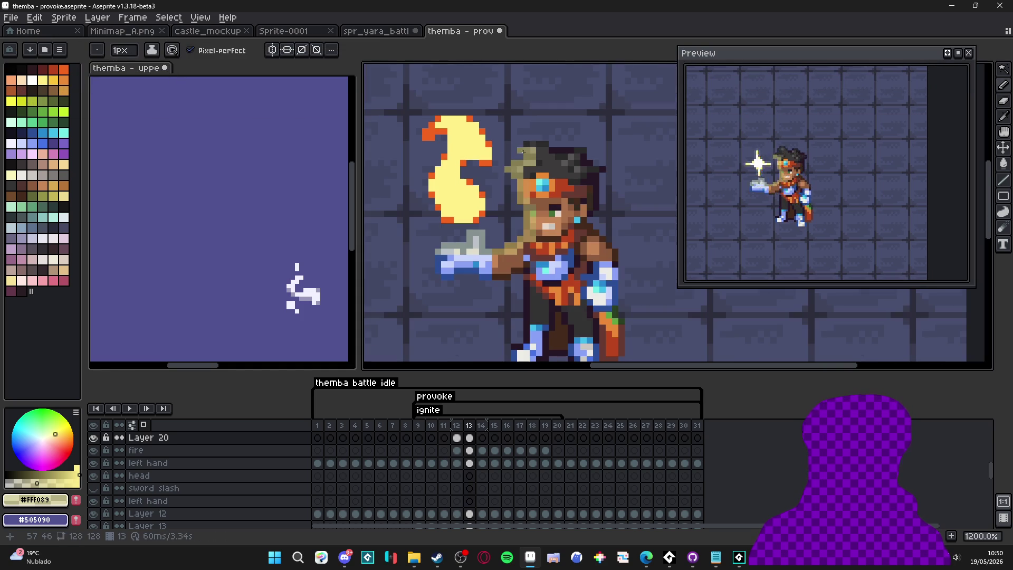
pyautogui.scroll(1, 523, 152)
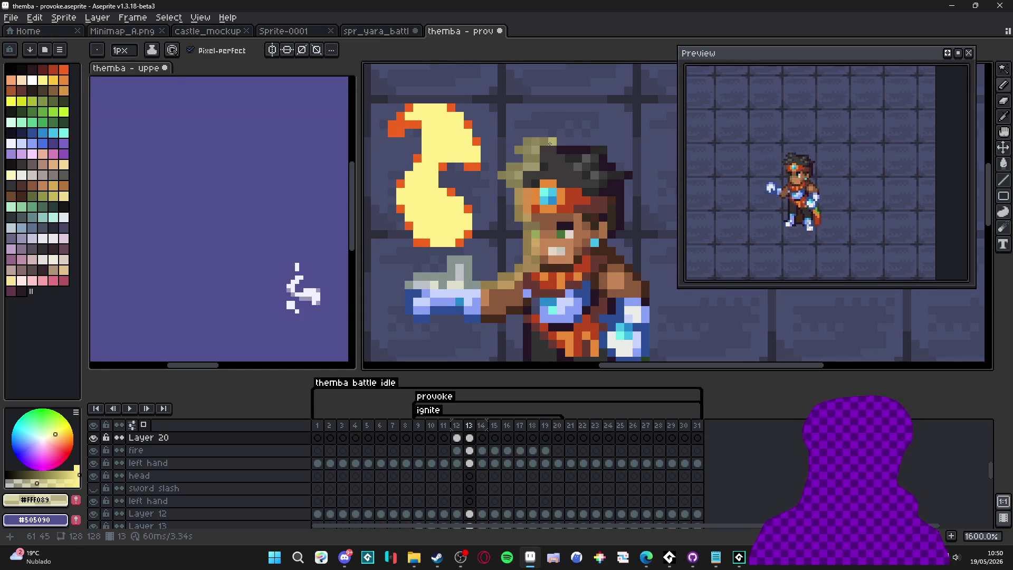
pyautogui.moveTo(546, 151); pyautogui.dragTo(579, 150)
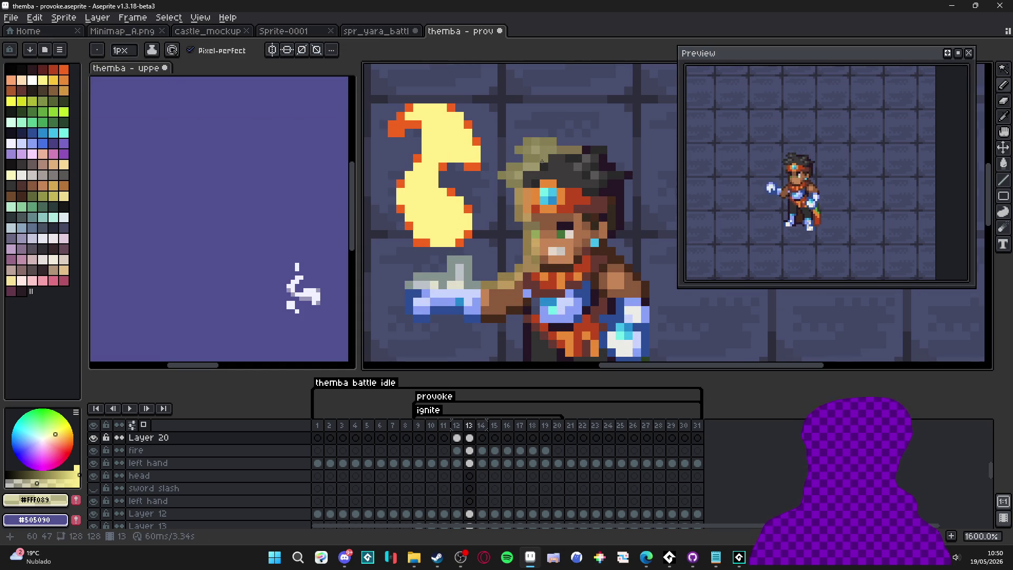
pyautogui.scroll(-1, 527, 200)
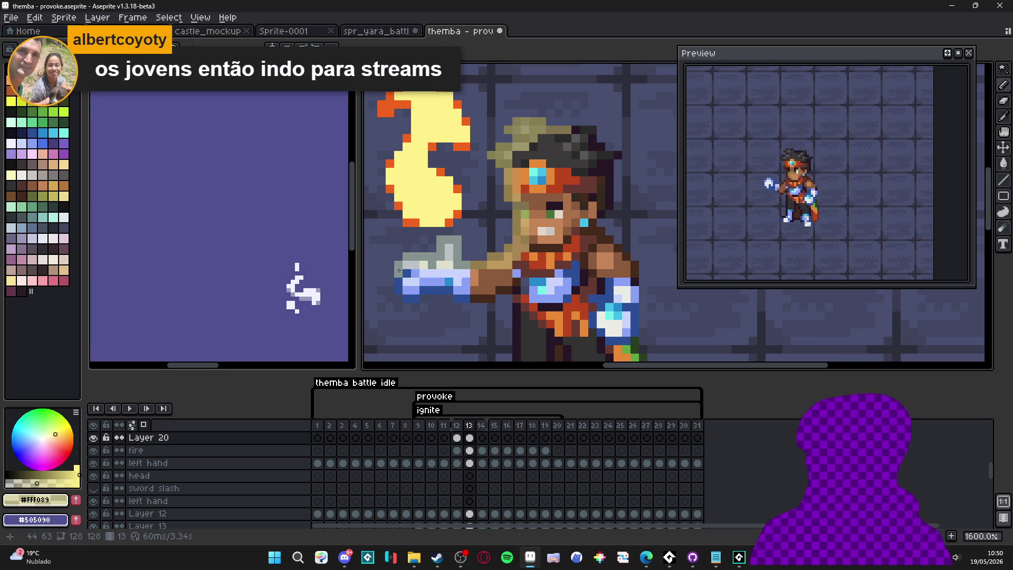
pyautogui.moveTo(449, 271)
pyautogui.mouseDown()
pyautogui.moveTo(511, 271)
pyautogui.moveTo(525, 256)
pyautogui.mouseUp()
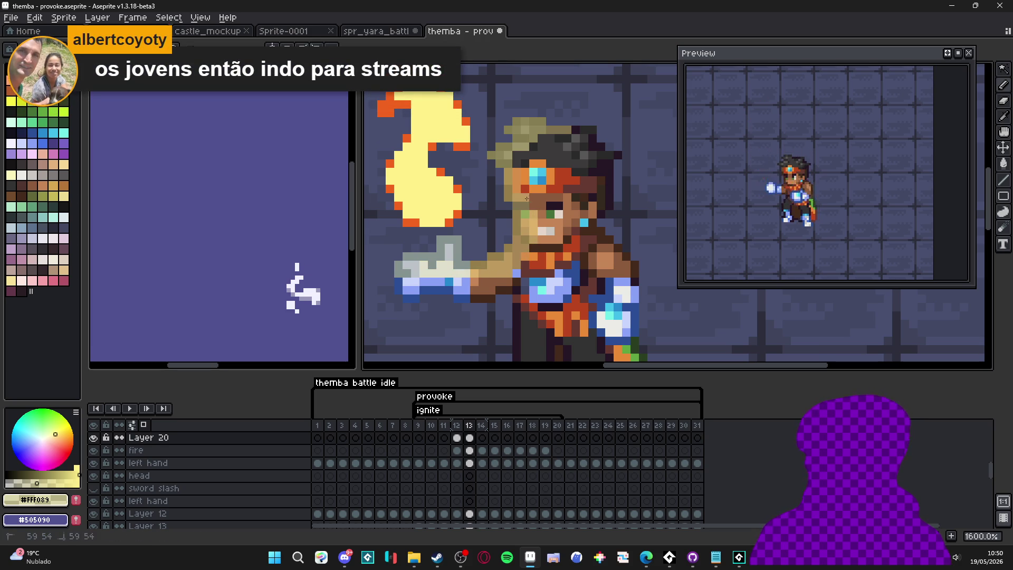
pyautogui.scroll(-3, 555, 145)
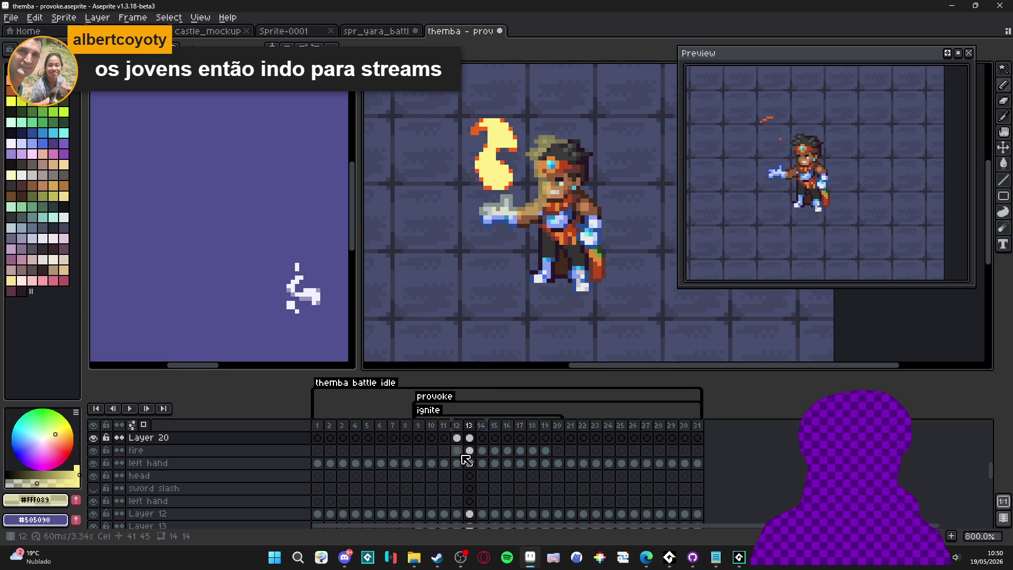
pyautogui.click(456, 437)
# Step: Compare frames 12–13, then on frame 14 paint khaki light around the headband
pyautogui.click(469, 438)
pyautogui.scroll(5, 545, 198)
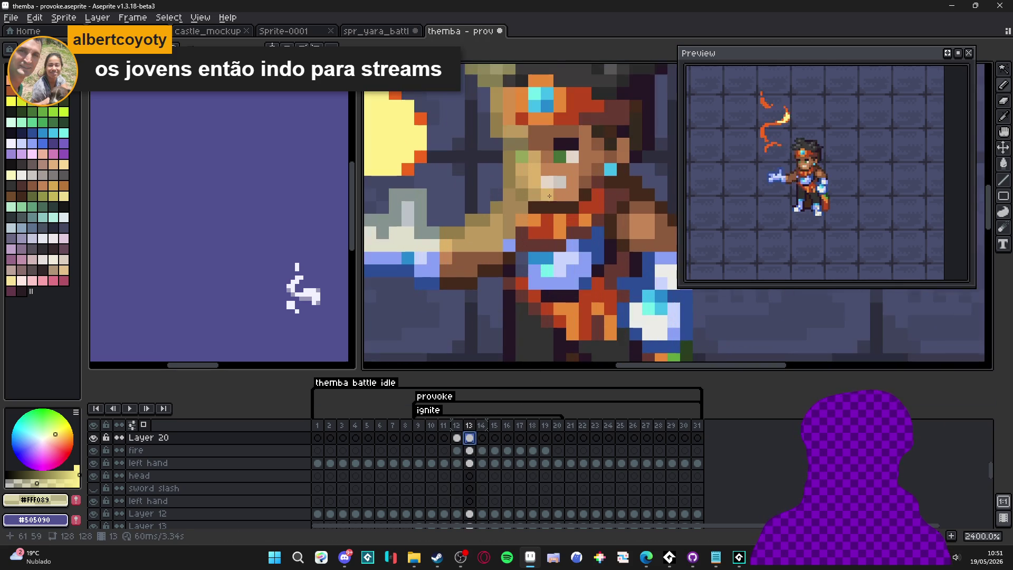
pyautogui.scroll(-5, 546, 197)
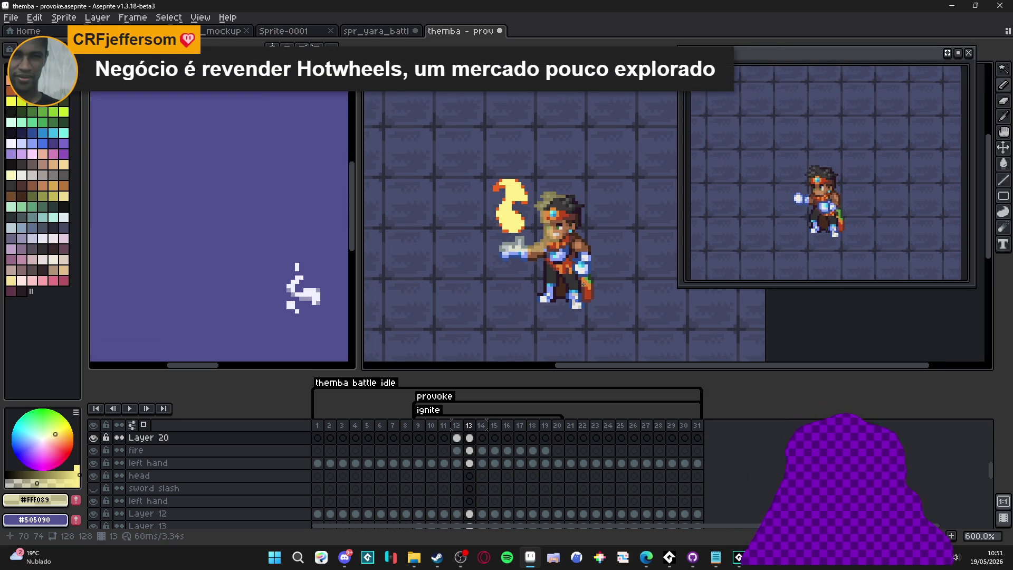
pyautogui.click(457, 438)
pyautogui.click(473, 441)
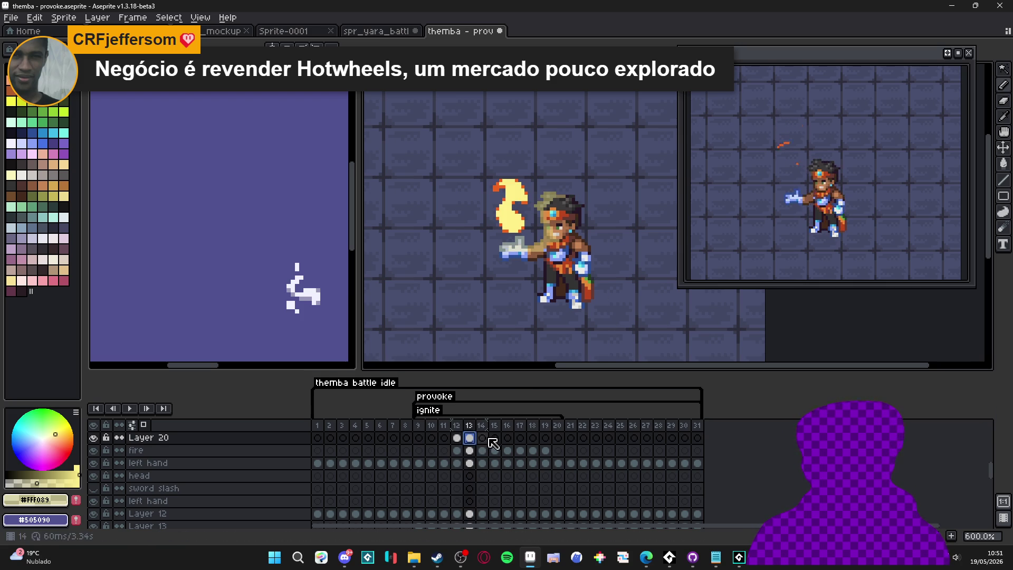
pyautogui.click(488, 438)
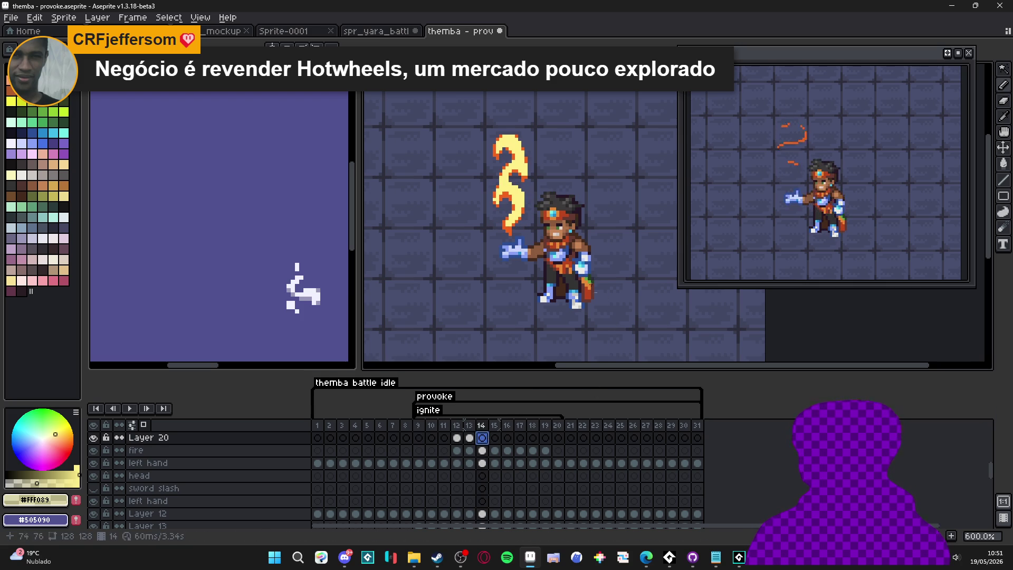
pyautogui.scroll(5, 541, 223)
pyautogui.moveTo(541, 224)
pyautogui.mouseDown()
pyautogui.moveTo(533, 205)
pyautogui.moveTo(543, 216)
pyautogui.moveTo(557, 211)
pyautogui.moveTo(565, 239)
pyautogui.moveTo(552, 264)
pyautogui.moveTo(573, 331)
pyautogui.moveTo(607, 344)
pyautogui.moveTo(595, 331)
pyautogui.mouseUp()
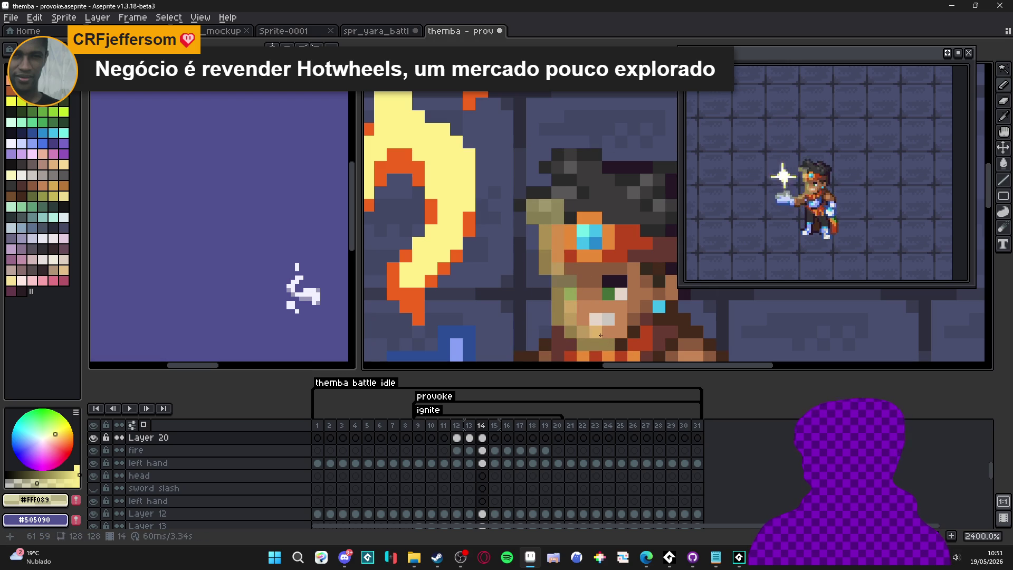
# Step: Recolour the dark hair left of and above the headband khaki
pyautogui.moveTo(574, 205)
pyautogui.mouseDown()
pyautogui.moveTo(539, 190)
pyautogui.moveTo(523, 203)
pyautogui.mouseUp()
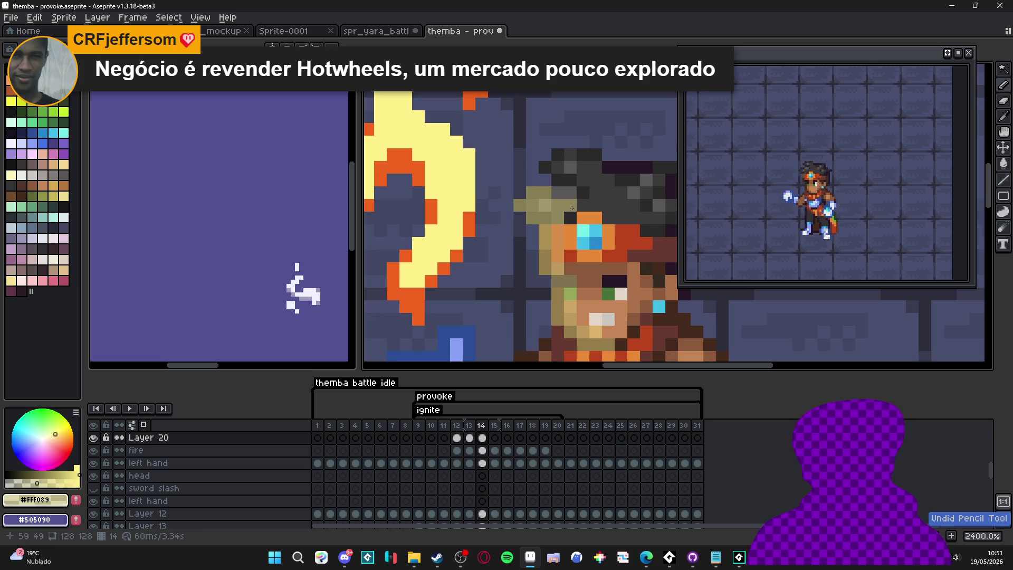
pyautogui.click(576, 206)
pyautogui.click(570, 180)
pyautogui.click(561, 178)
pyautogui.click(544, 168)
pyautogui.click(570, 168)
pyautogui.click(558, 155)
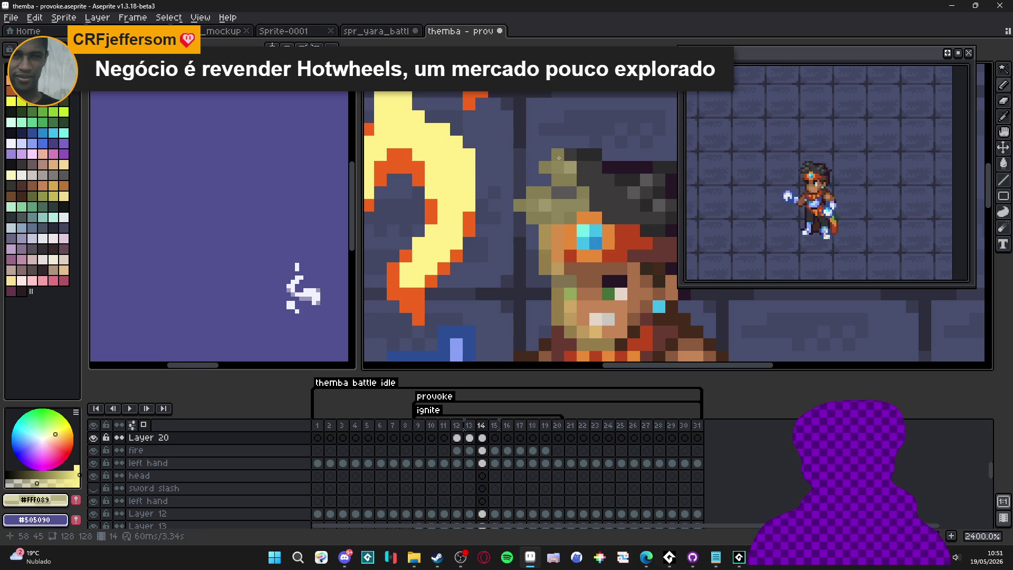
# Step: Extend the khaki light across the hair to the right, then bring the torso and arm into view
pyautogui.moveTo(583, 179)
pyautogui.mouseDown()
pyautogui.moveTo(596, 180)
pyautogui.moveTo(587, 159)
pyautogui.mouseUp()
pyautogui.click(609, 168)
pyautogui.click(621, 167)
pyautogui.click(634, 168)
pyautogui.click(627, 181)
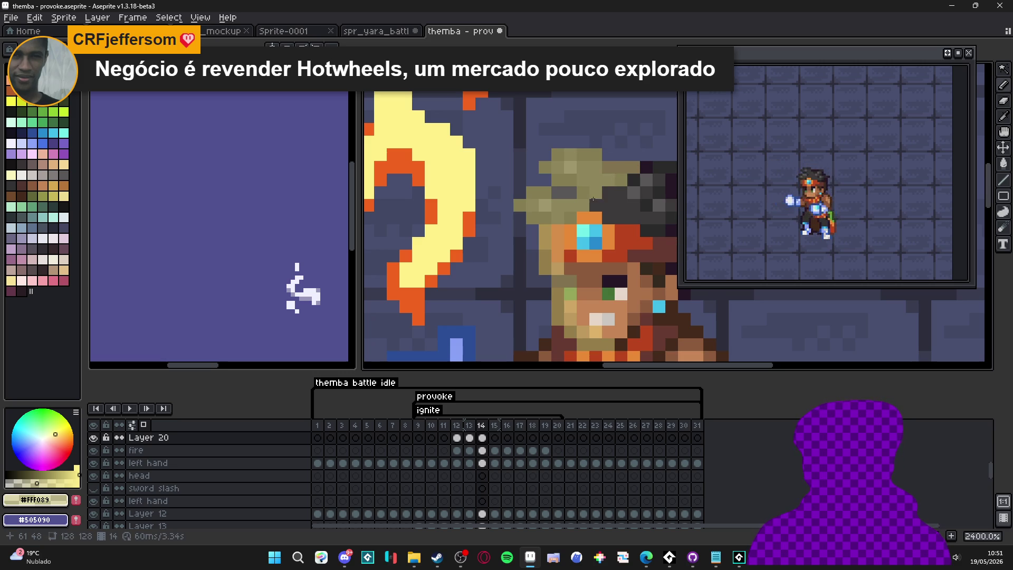
pyautogui.scroll(-3, 586, 227)
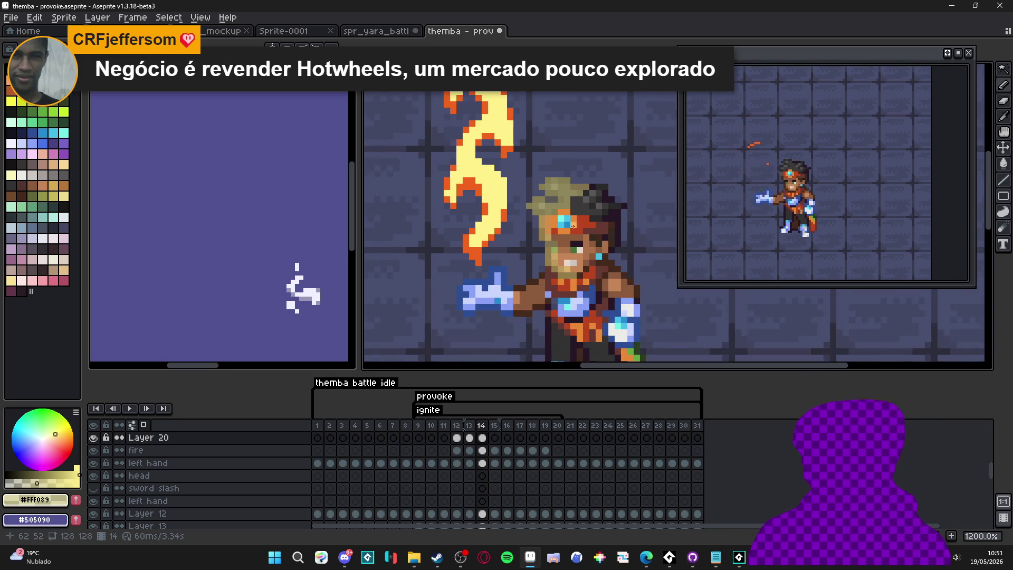
pyautogui.scroll(3, 561, 239)
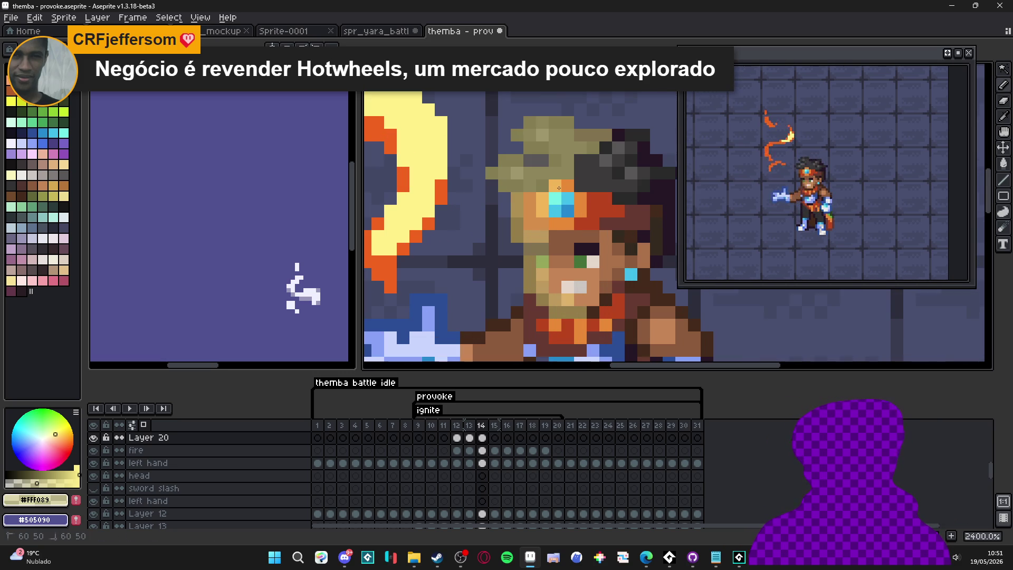
pyautogui.scroll(-3, 556, 200)
pyautogui.scroll(4, 556, 200)
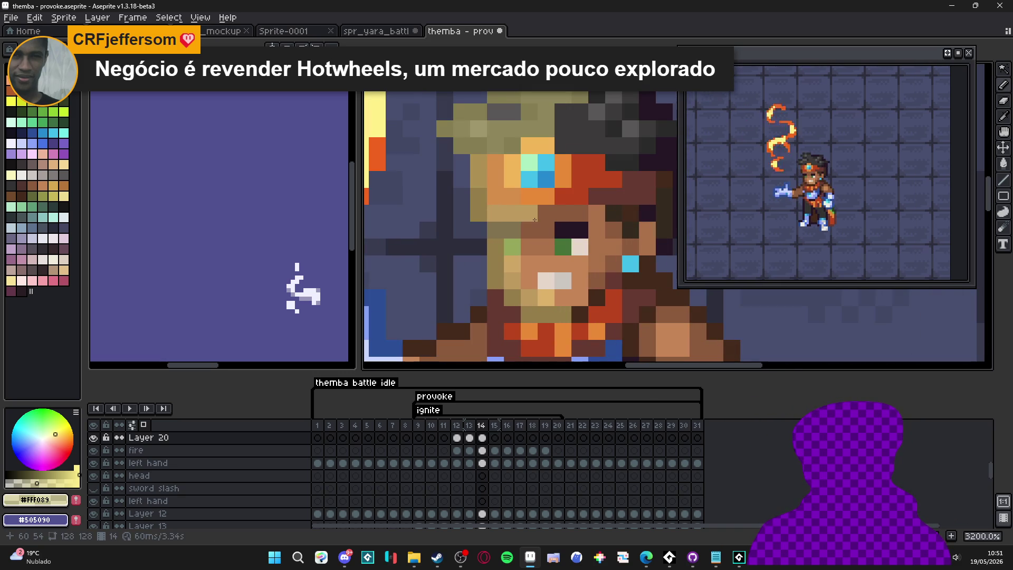
pyautogui.scroll(-3, 546, 292)
pyautogui.scroll(-2, 546, 292)
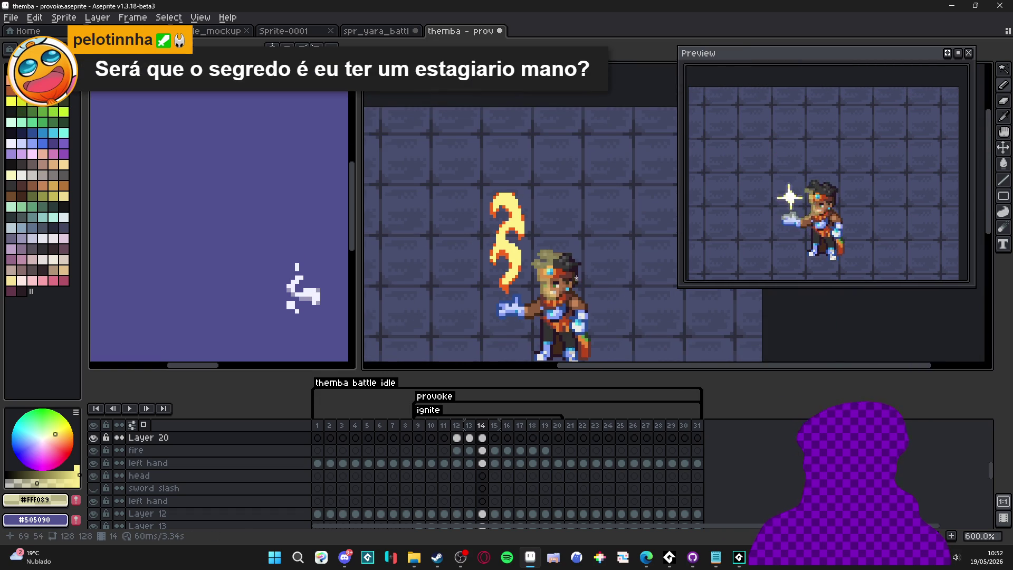
pyautogui.scroll(4, 573, 279)
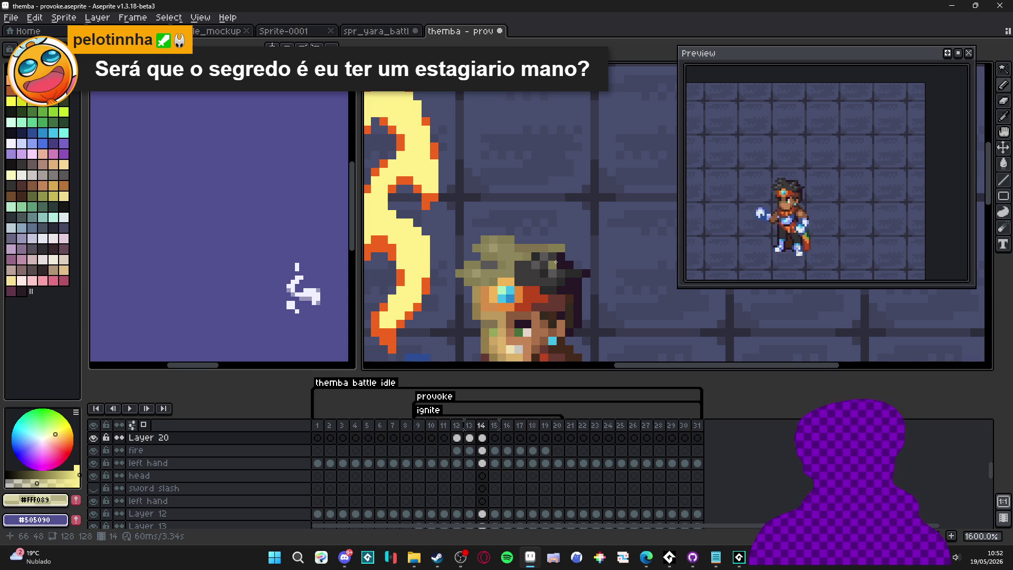
pyautogui.moveTo(552, 249)
pyautogui.mouseDown()
pyautogui.moveTo(551, 296)
pyautogui.moveTo(604, 158)
pyautogui.mouseUp()
pyautogui.scroll(1, 530, 273)
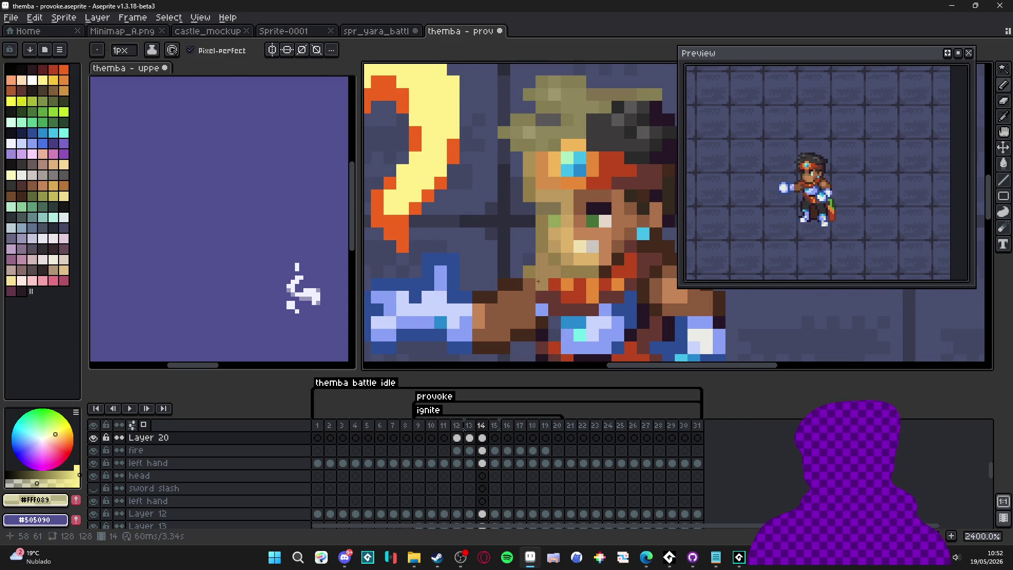
# Step: Lighten the dark brown pixels near Themba's chin to tan on frame 14
pyautogui.moveTo(525, 283)
pyautogui.mouseDown()
pyautogui.moveTo(501, 306)
pyautogui.moveTo(471, 306)
pyautogui.moveTo(432, 260)
pyautogui.moveTo(429, 275)
pyautogui.moveTo(454, 285)
pyautogui.moveTo(391, 285)
pyautogui.moveTo(430, 292)
pyautogui.moveTo(417, 296)
pyautogui.mouseUp()
pyautogui.hscroll(-3, 417, 296)
pyautogui.moveTo(538, 293)
pyautogui.mouseDown()
pyautogui.moveTo(470, 293)
pyautogui.moveTo(486, 309)
pyautogui.moveTo(542, 304)
pyautogui.mouseUp()
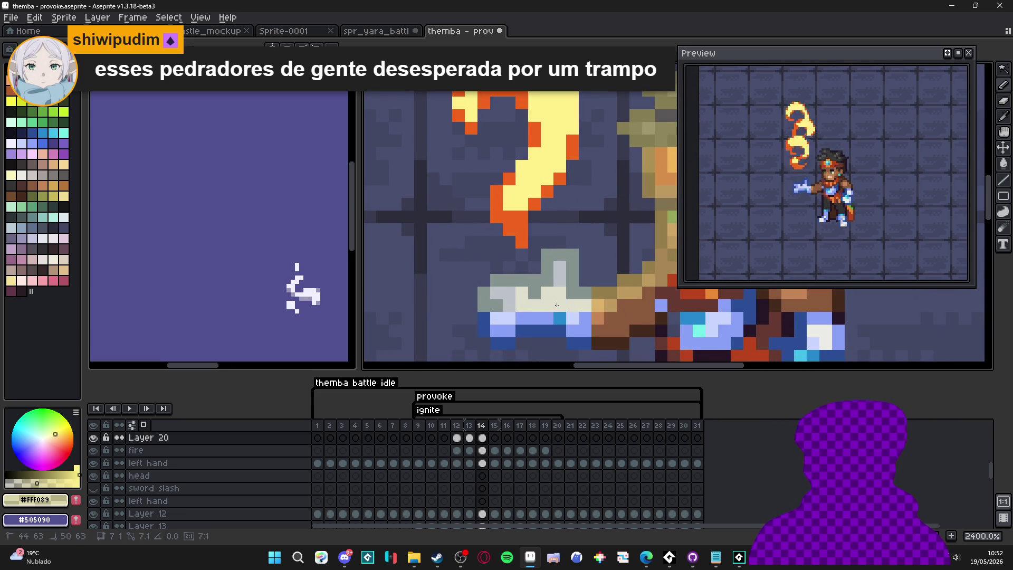
pyautogui.hscroll(3, 556, 305)
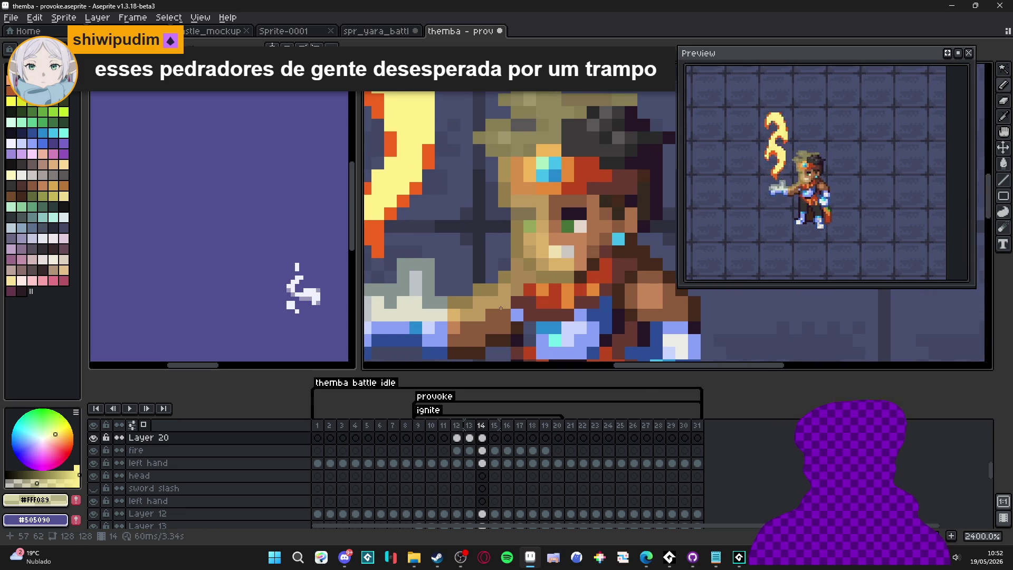
pyautogui.hscroll(1, 498, 321)
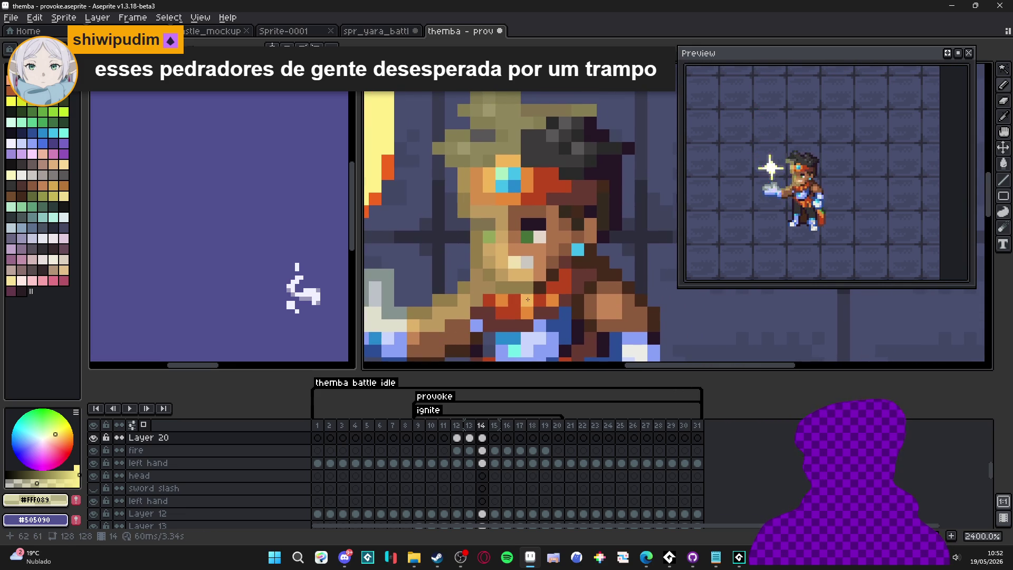
pyautogui.hscroll(1, 544, 252)
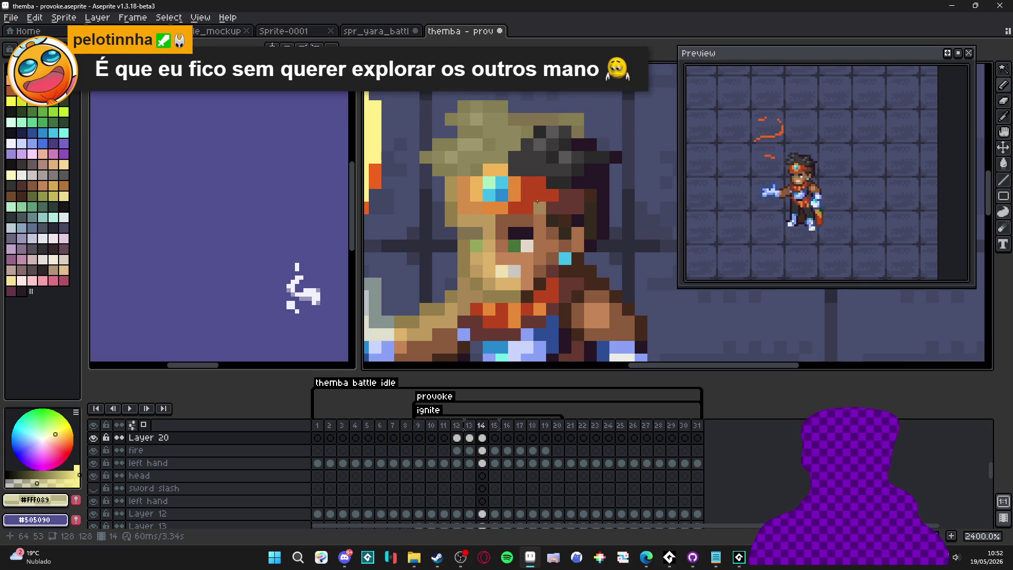
pyautogui.scroll(-2, 537, 201)
pyautogui.scroll(1, 540, 211)
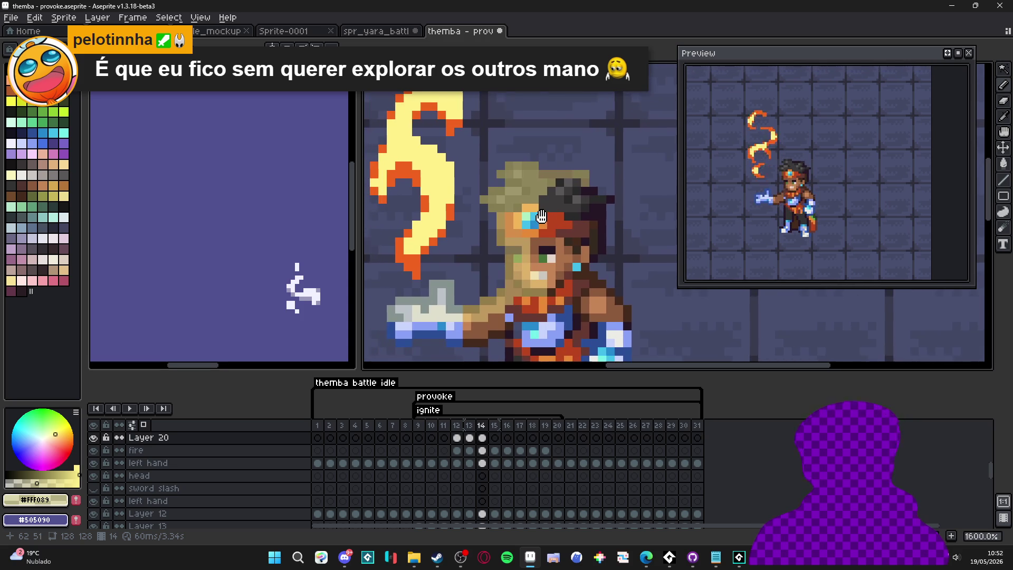
pyautogui.scroll(-1, 541, 216)
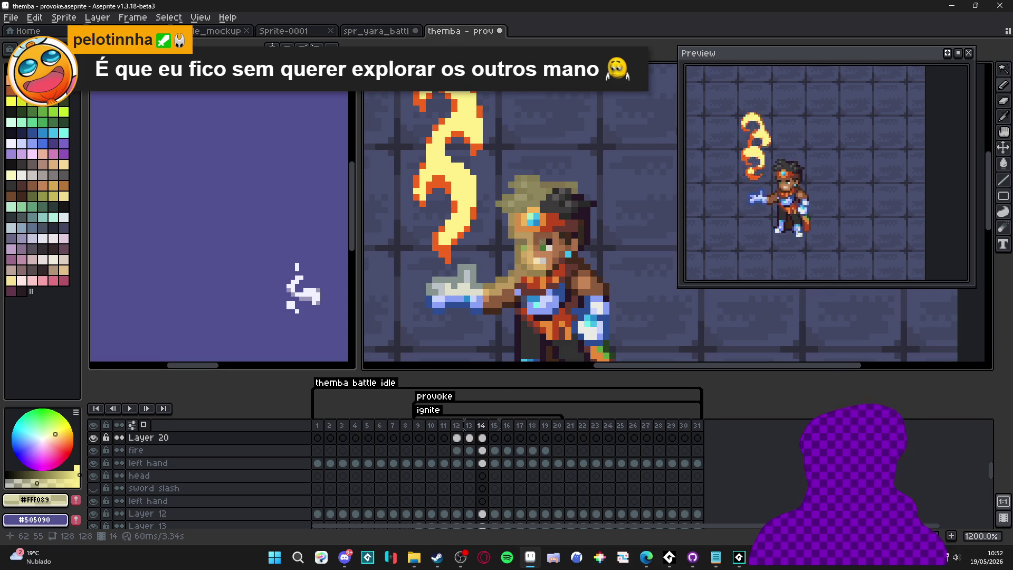
# Step: Compare frame 14 with frame 13, erase stray pixels near the sword hilt, and advance to frame 15
pyautogui.click(469, 439)
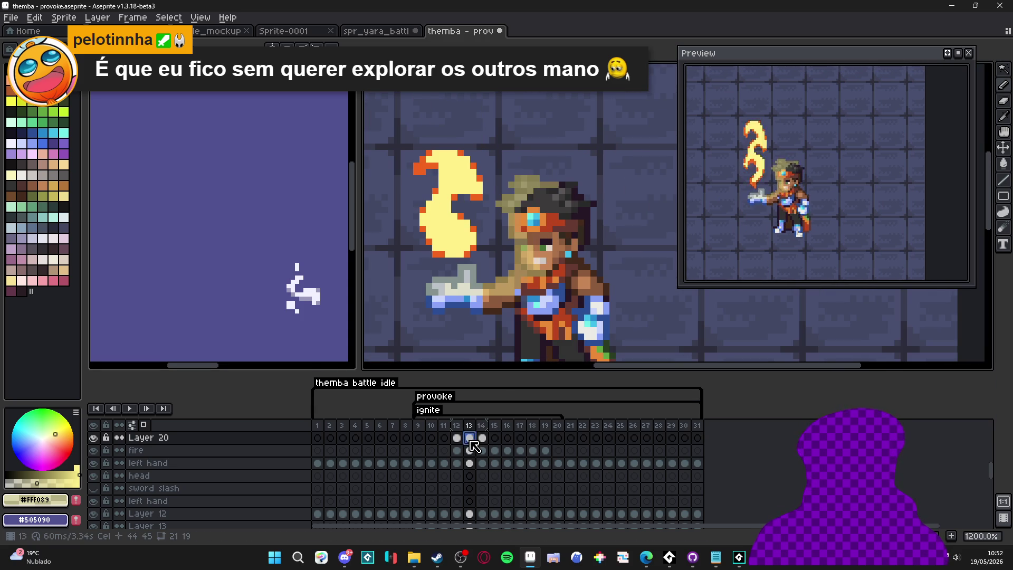
pyautogui.click(483, 437)
pyautogui.scroll(2, 436, 304)
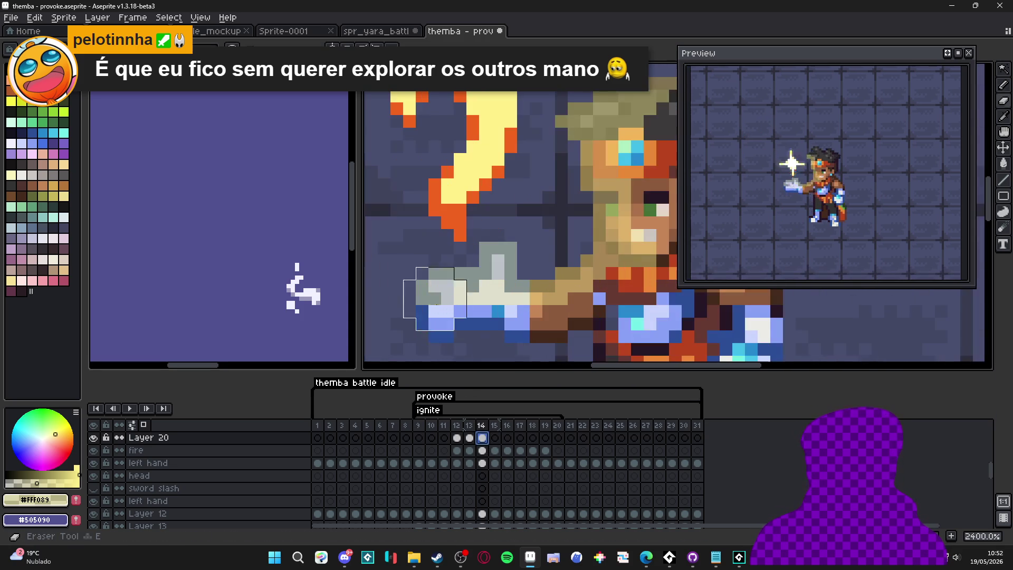
pyautogui.click(433, 317)
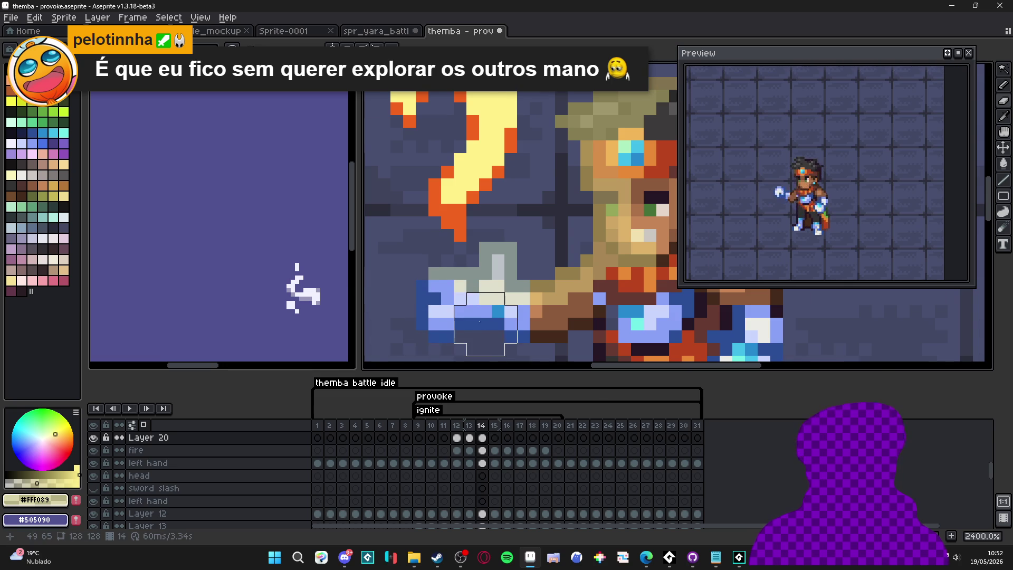
pyautogui.scroll(-2, 480, 321)
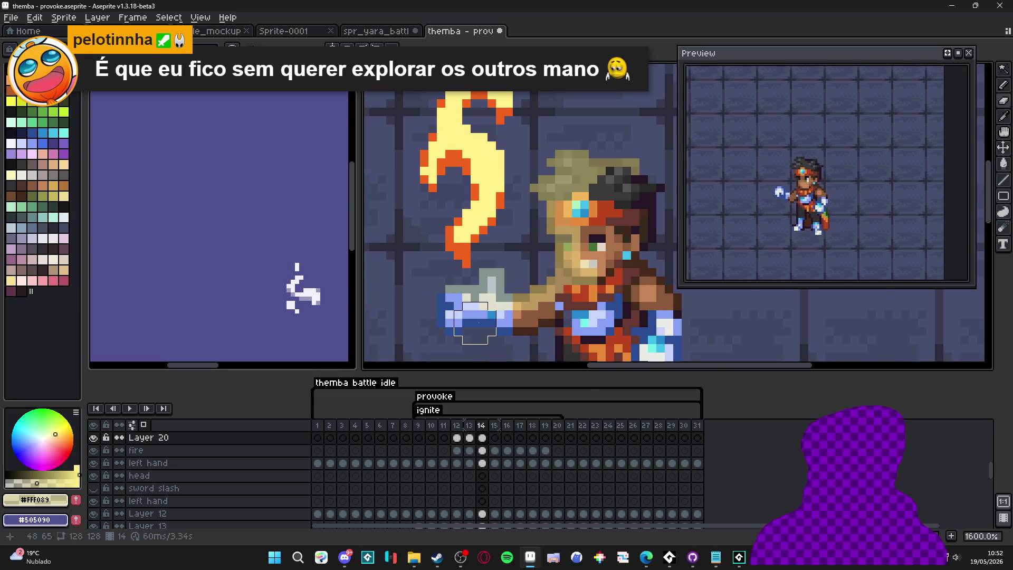
pyautogui.scroll(-2, 534, 245)
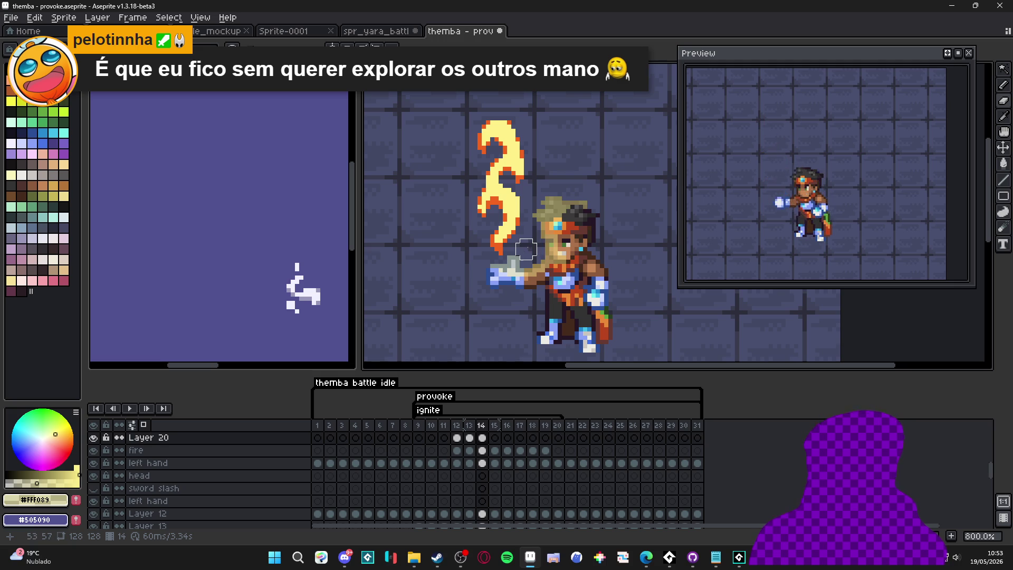
pyautogui.press('Right')
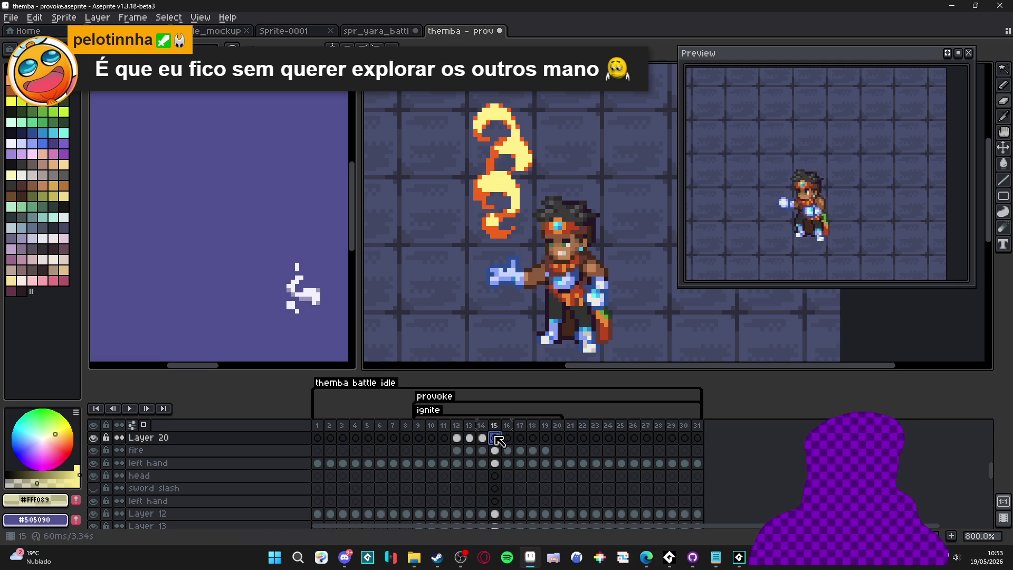
# Step: On frame 15, paint khaki highlight pixels across Themba's hair with the Pencil
pyautogui.press('b')
pyautogui.scroll(1, 547, 211)
pyautogui.scroll(1, 546, 211)
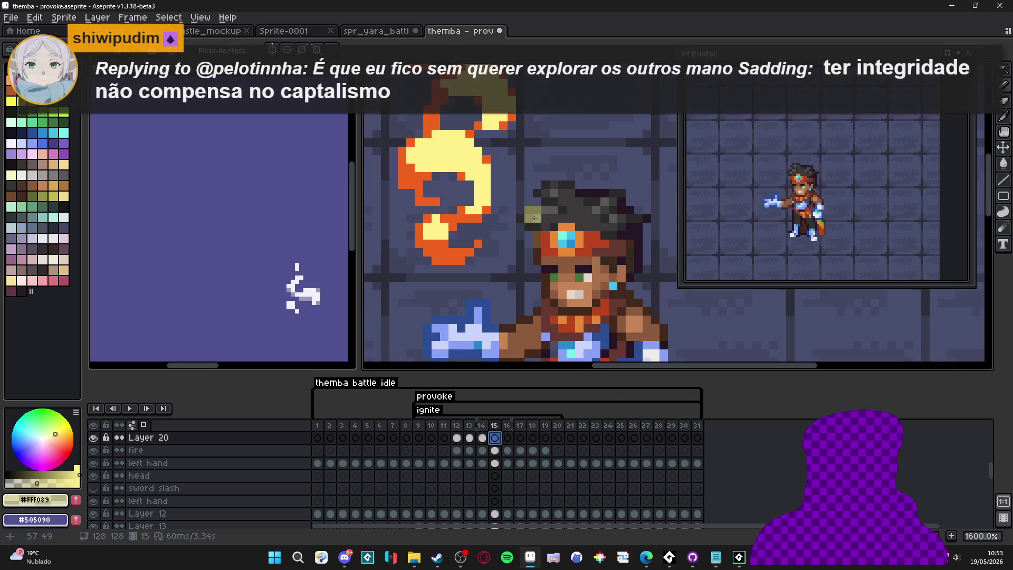
pyautogui.click(537, 218)
pyautogui.click(554, 218)
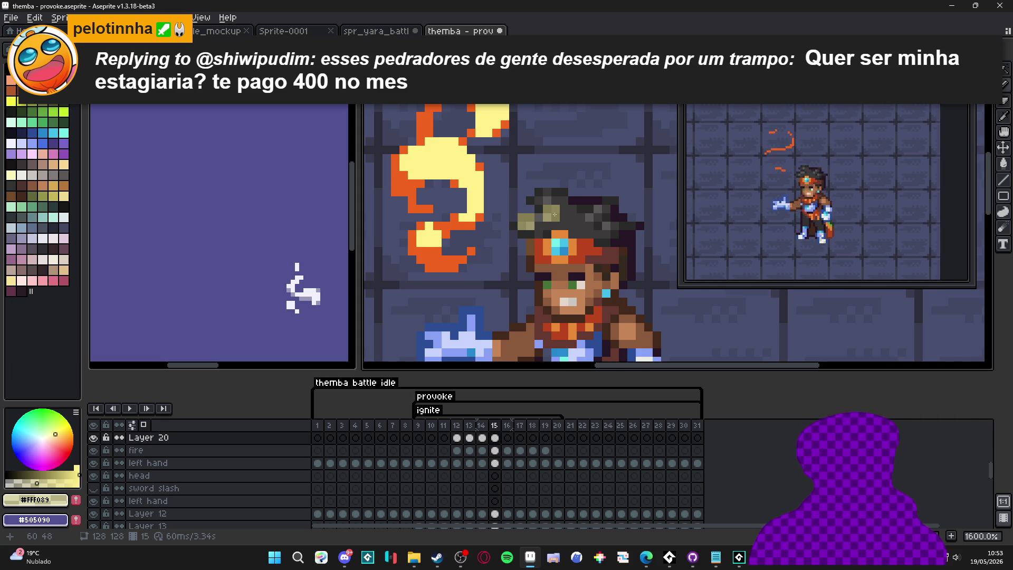
pyautogui.scroll(1, 554, 214)
pyautogui.click(530, 194)
pyautogui.click(530, 181)
pyautogui.moveTo(543, 181); pyautogui.dragTo(628, 202)
pyautogui.click(568, 181)
pyautogui.click(544, 194)
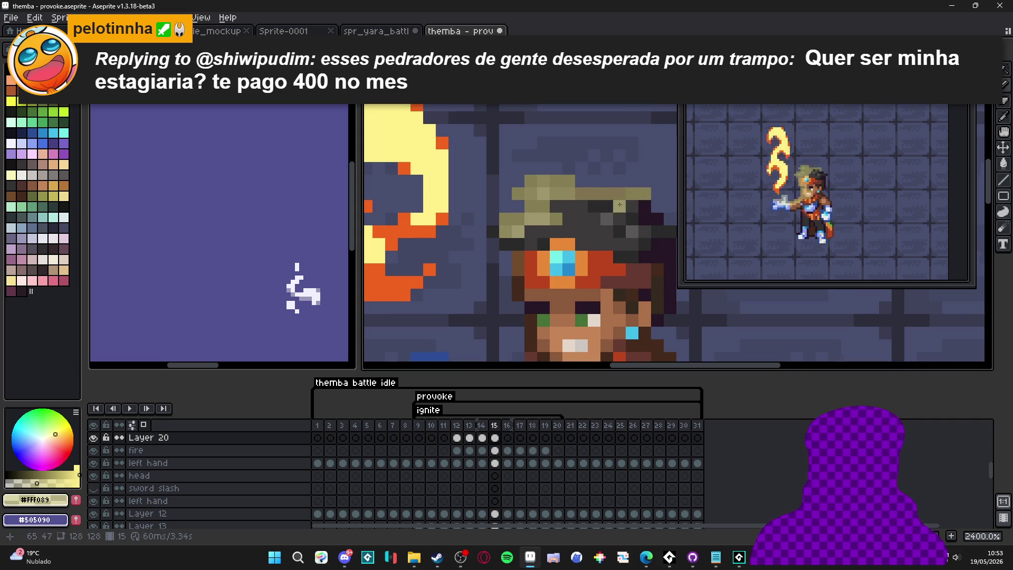
# Step: Repaint the pixels left of the headband gem on frame 15
pyautogui.scroll(-3, 556, 220)
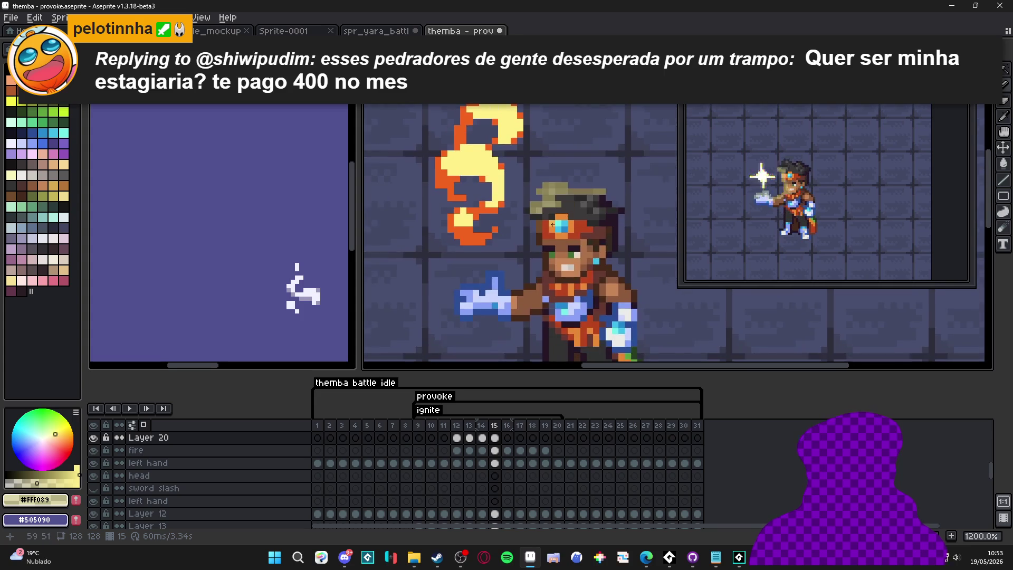
pyautogui.scroll(3, 557, 220)
pyautogui.moveTo(543, 233)
pyautogui.mouseDown()
pyautogui.moveTo(583, 204)
pyautogui.moveTo(582, 218)
pyautogui.mouseUp()
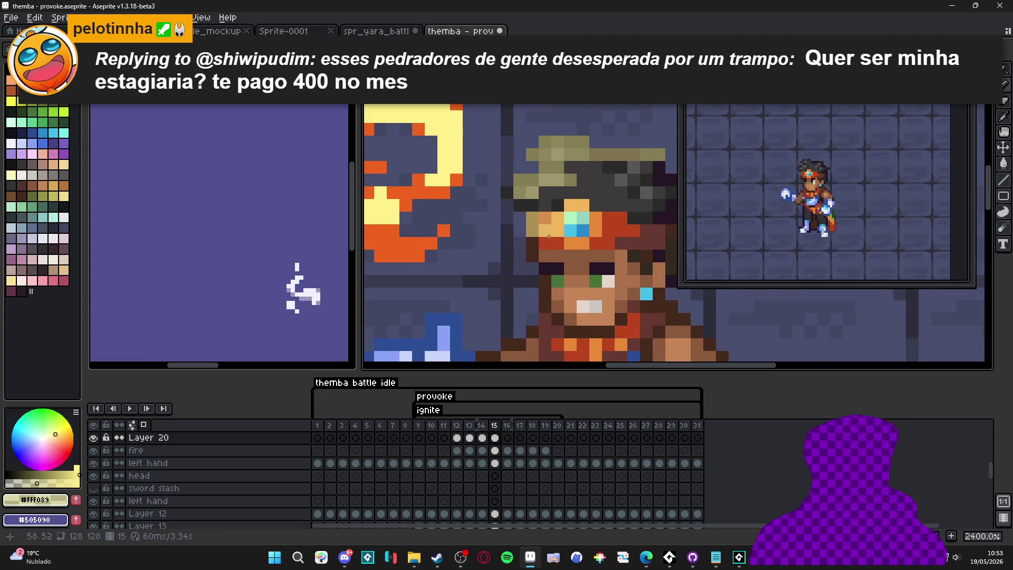
pyautogui.scroll(-2, 539, 212)
pyautogui.scroll(-5, 528, 267)
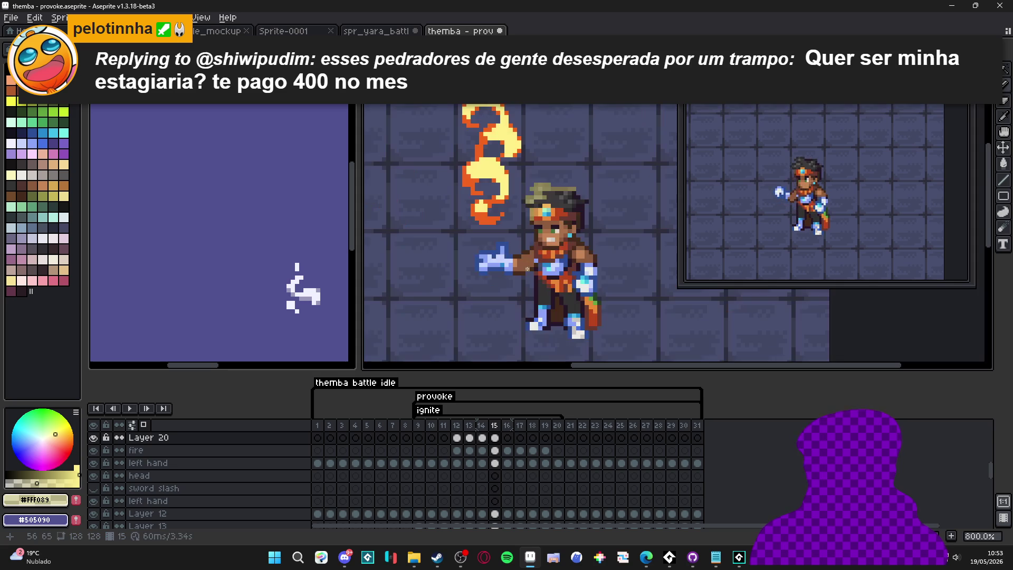
pyautogui.scroll(5, 516, 253)
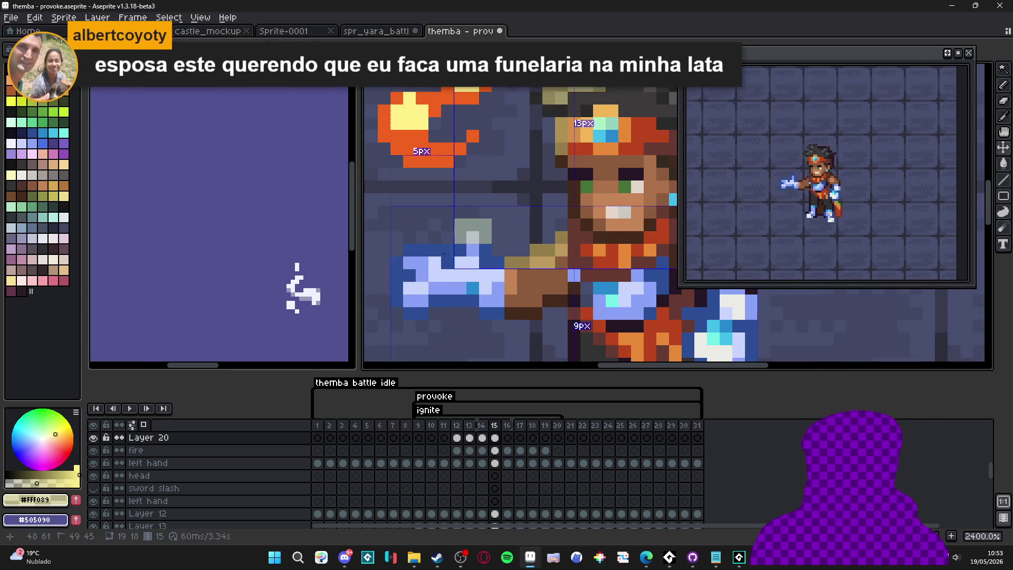
pyautogui.scroll(-5, 464, 266)
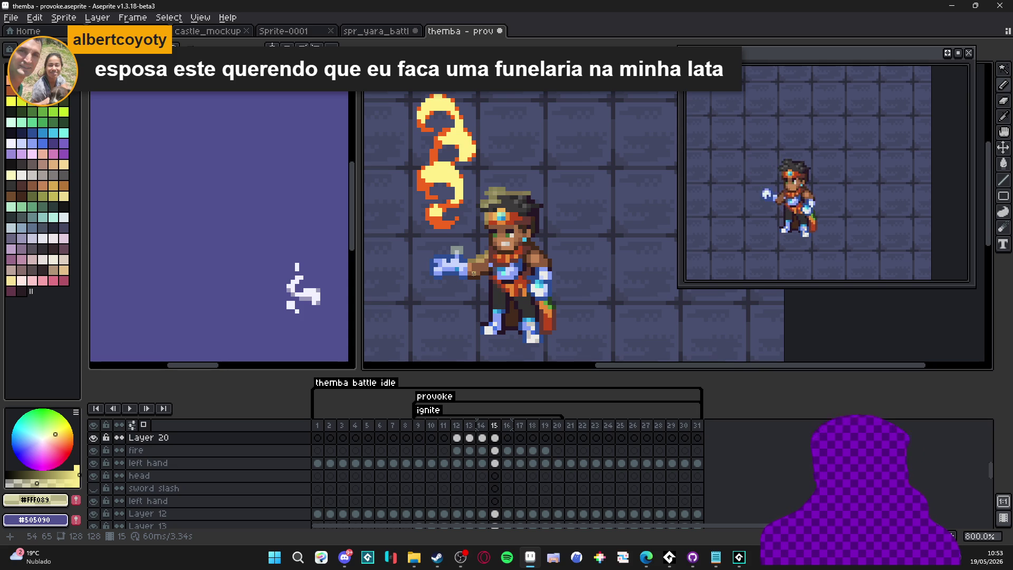
# Step: On frame 16, paint khaki pixels along the hair edge
pyautogui.click(507, 437)
pyautogui.scroll(4, 488, 211)
pyautogui.moveTo(478, 185)
pyautogui.mouseDown()
pyautogui.moveTo(449, 204)
pyautogui.moveTo(496, 169)
pyautogui.moveTo(513, 135)
pyautogui.moveTo(561, 147)
pyautogui.mouseUp()
# Step: Extend the khaki highlight along the edge of Themba's hair in frame 16
pyautogui.click(513, 169)
pyautogui.scroll(-3, 529, 193)
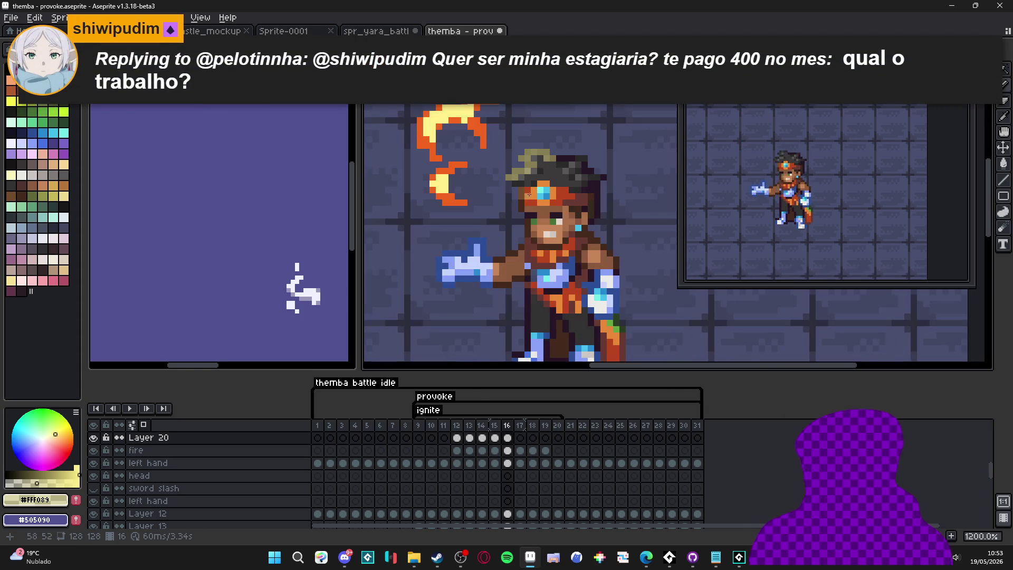
pyautogui.scroll(3, 514, 211)
# Step: Paint grey-green shading pixels along the top of the outstretched hand
pyautogui.moveTo(459, 222)
pyautogui.mouseDown()
pyautogui.moveTo(459, 205)
pyautogui.moveTo(493, 206)
pyautogui.moveTo(390, 238)
pyautogui.moveTo(459, 238)
pyautogui.mouseUp()
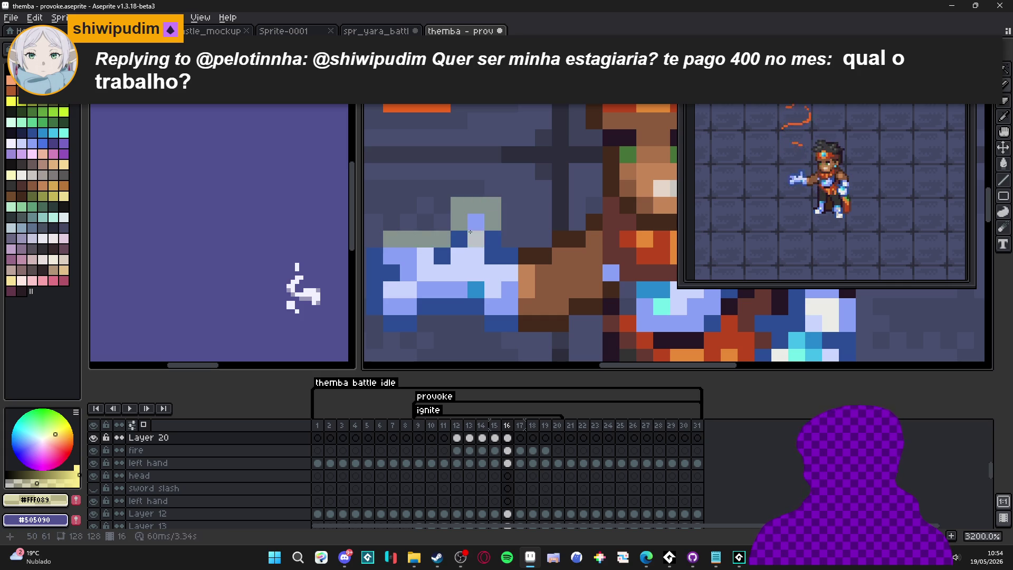
pyautogui.click(442, 256)
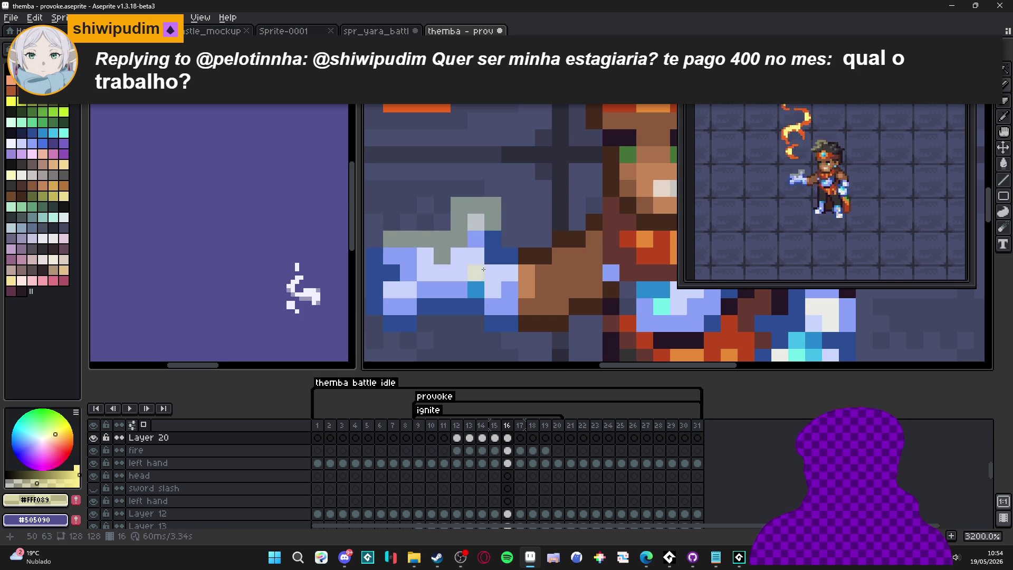
pyautogui.moveTo(497, 280); pyautogui.dragTo(619, 277)
pyautogui.scroll(-3, 507, 260)
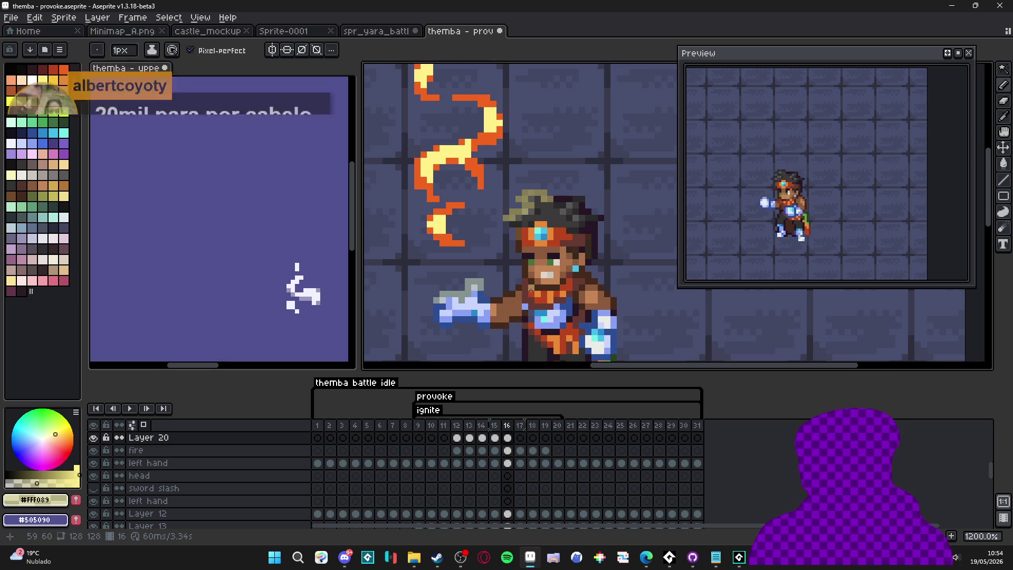
pyautogui.scroll(3, 544, 199)
# Step: Add khaki highlight pixels across the top, lower part and left edge of the hair
pyautogui.click(526, 201)
pyautogui.click(513, 201)
pyautogui.click(564, 201)
pyautogui.click(577, 201)
pyautogui.click(525, 213)
pyautogui.click(500, 227)
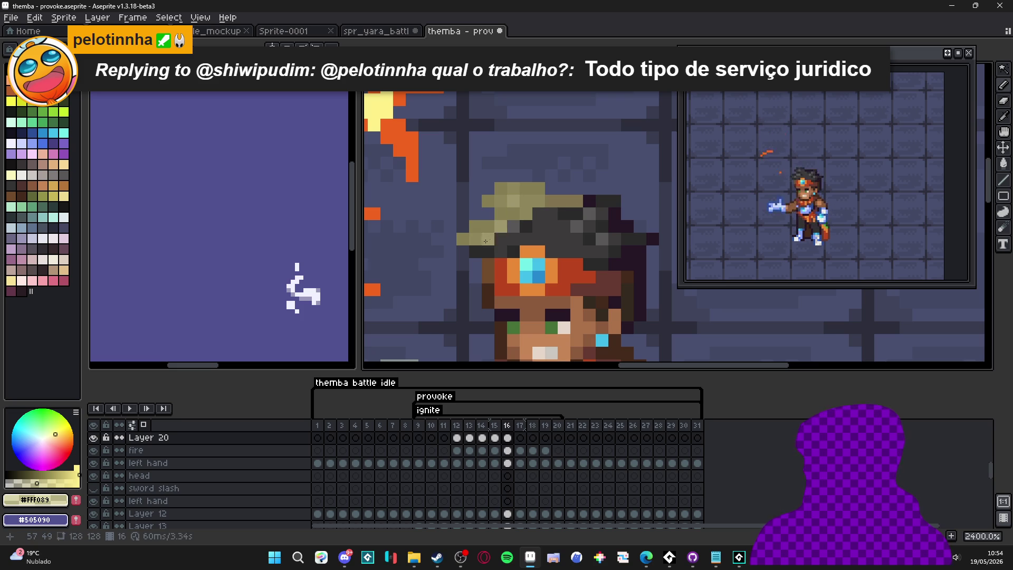
pyautogui.click(513, 227)
pyautogui.click(479, 255)
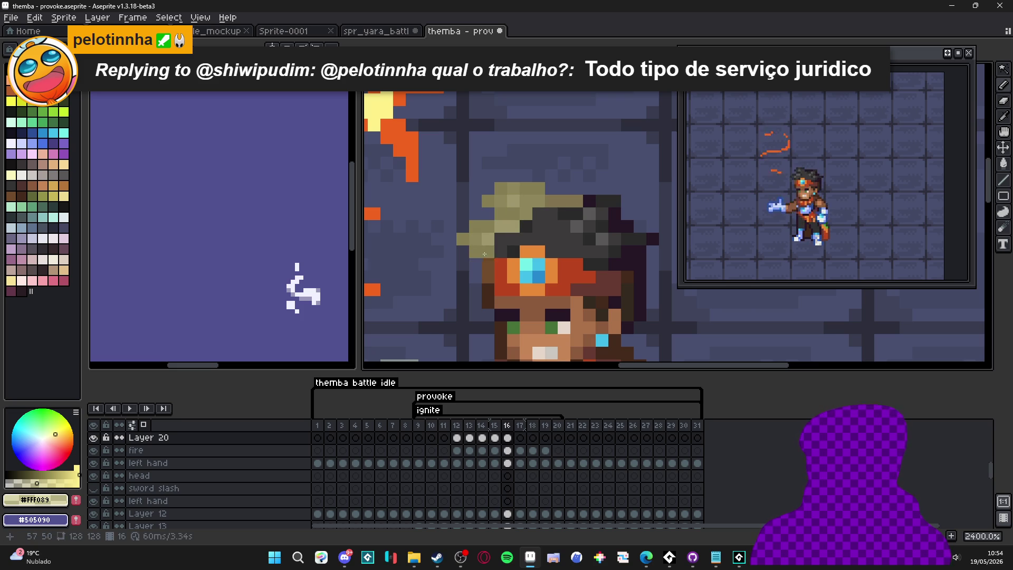
# Step: Repaint the pixels beside the face in khaki, then compare against frame 15
pyautogui.scroll(-5, 513, 267)
pyautogui.scroll(5, 517, 264)
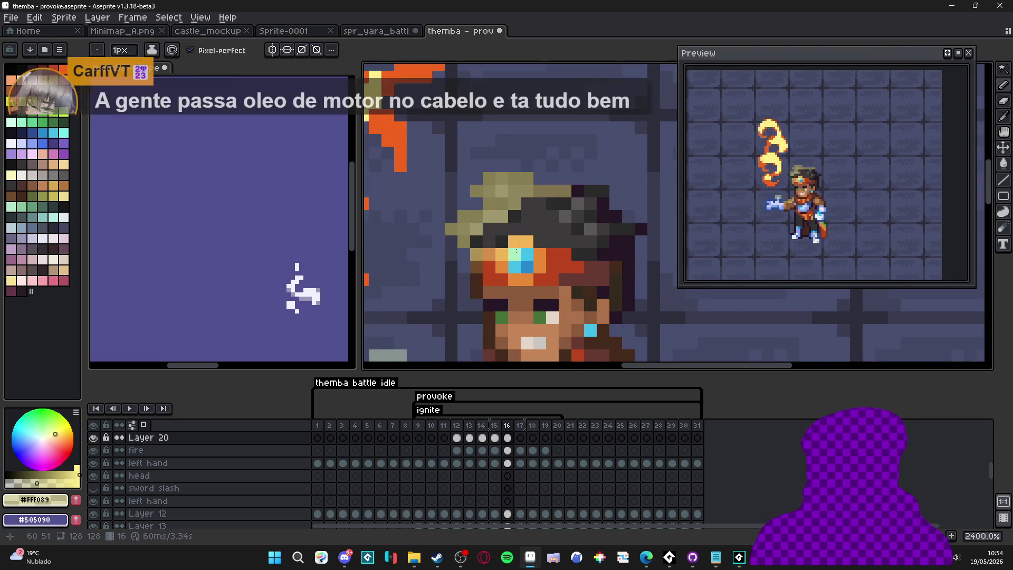
pyautogui.scroll(-5, 527, 258)
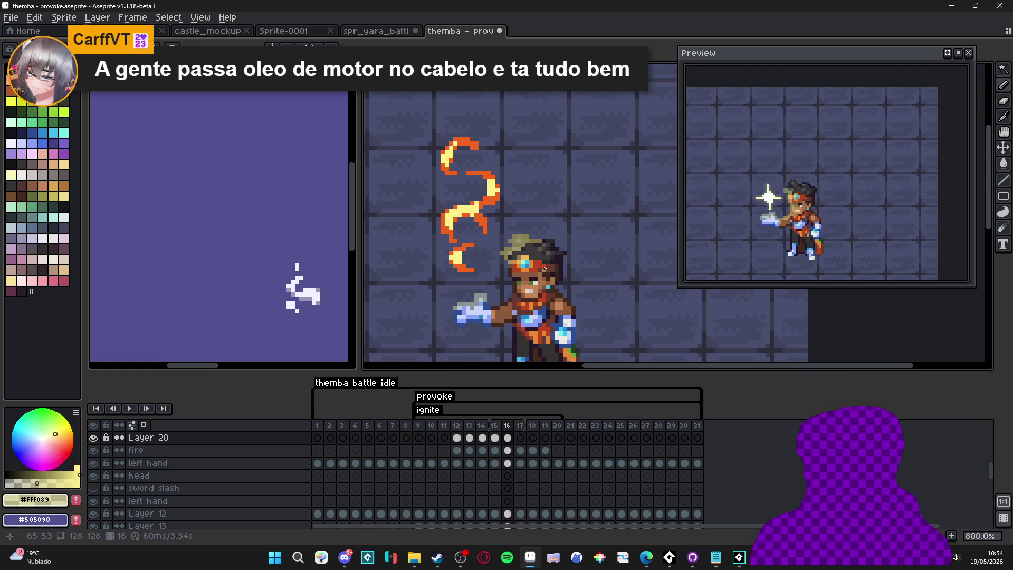
pyautogui.scroll(3, 530, 277)
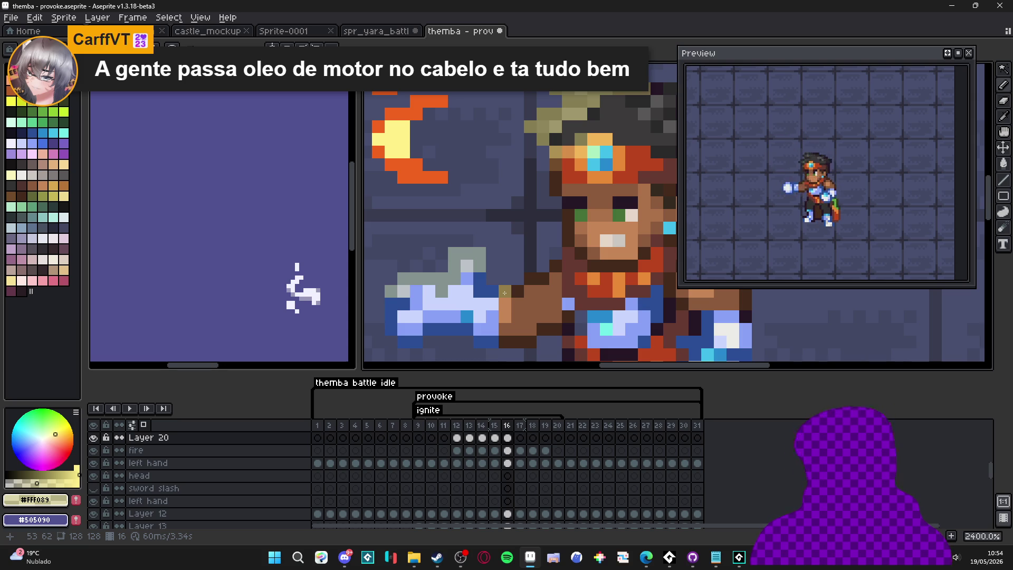
pyautogui.scroll(-3, 507, 291)
pyautogui.scroll(4, 512, 221)
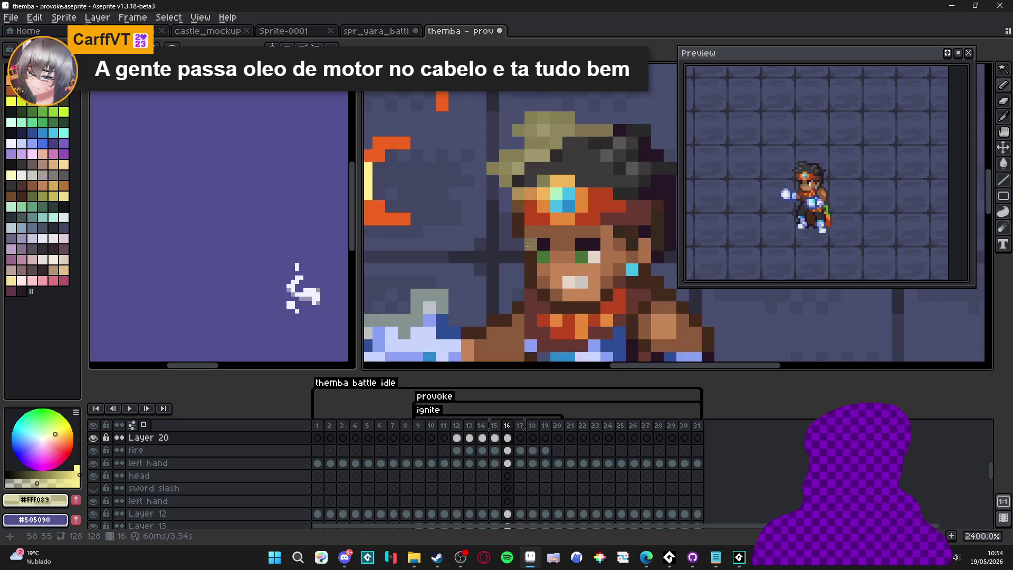
pyautogui.moveTo(514, 205)
pyautogui.mouseDown()
pyautogui.moveTo(534, 215)
pyautogui.moveTo(526, 251)
pyautogui.mouseUp()
pyautogui.scroll(-5, 532, 306)
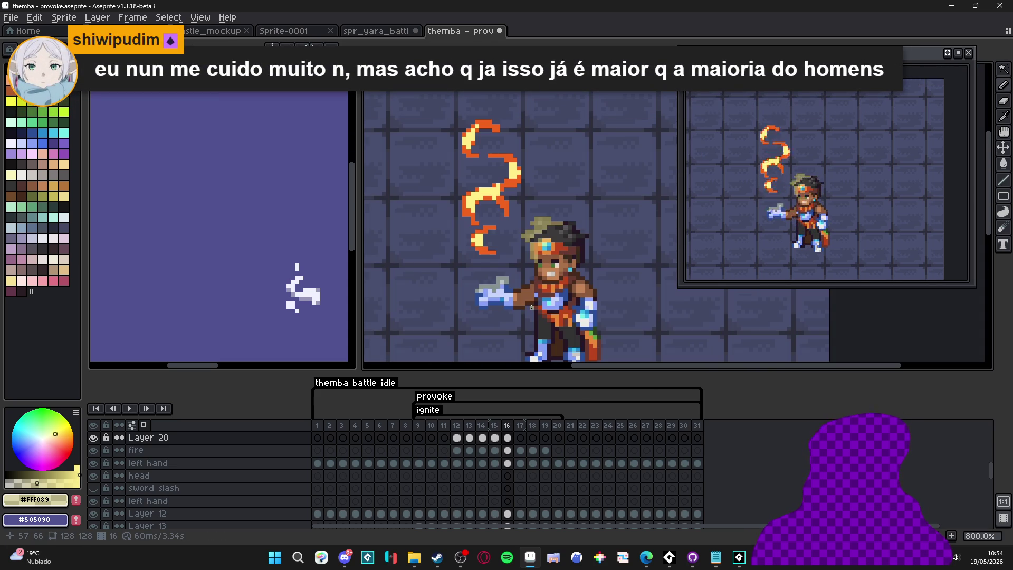
pyautogui.scroll(5, 535, 295)
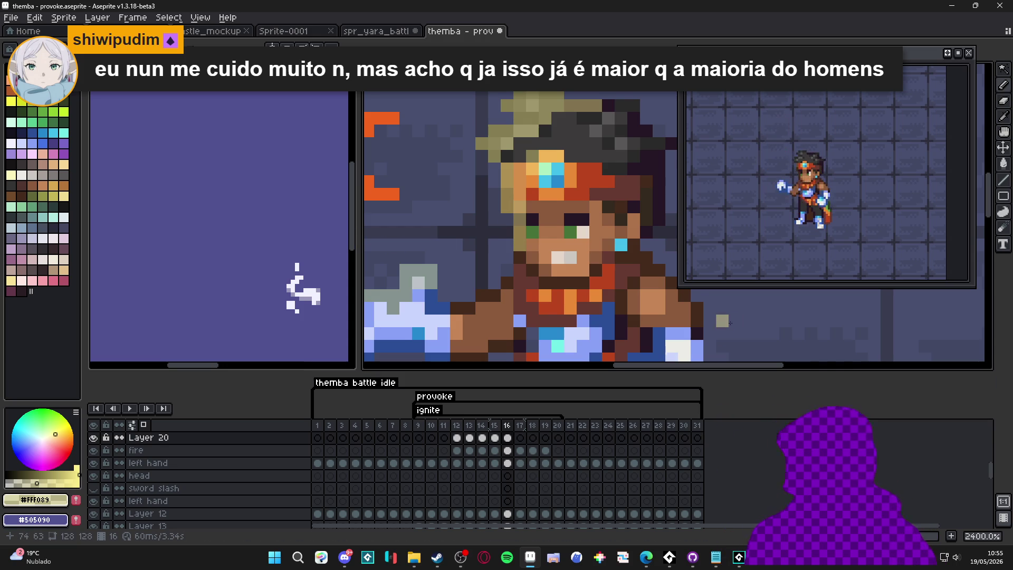
pyautogui.scroll(-3, 600, 265)
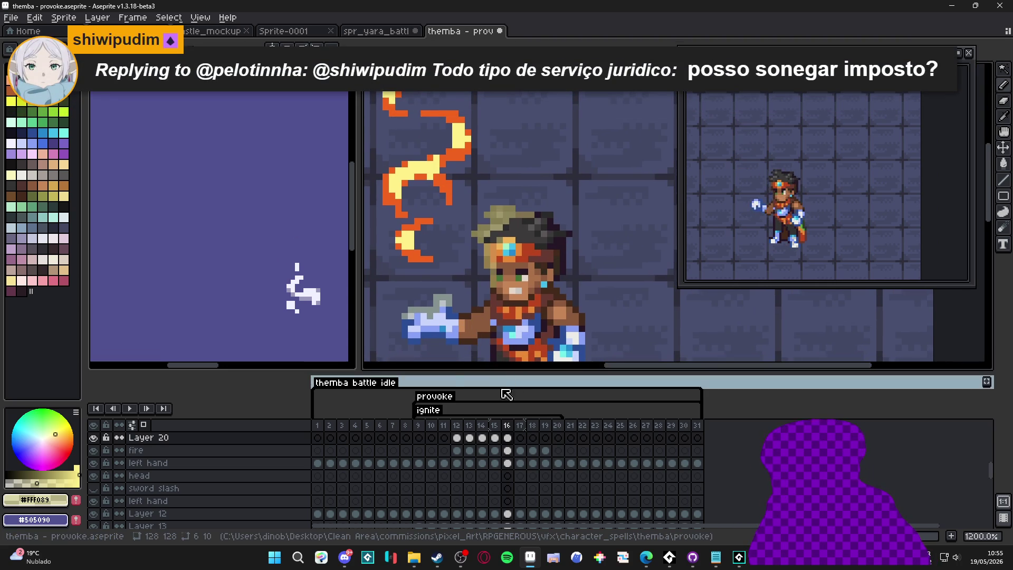
pyautogui.click(496, 426)
pyautogui.click(508, 427)
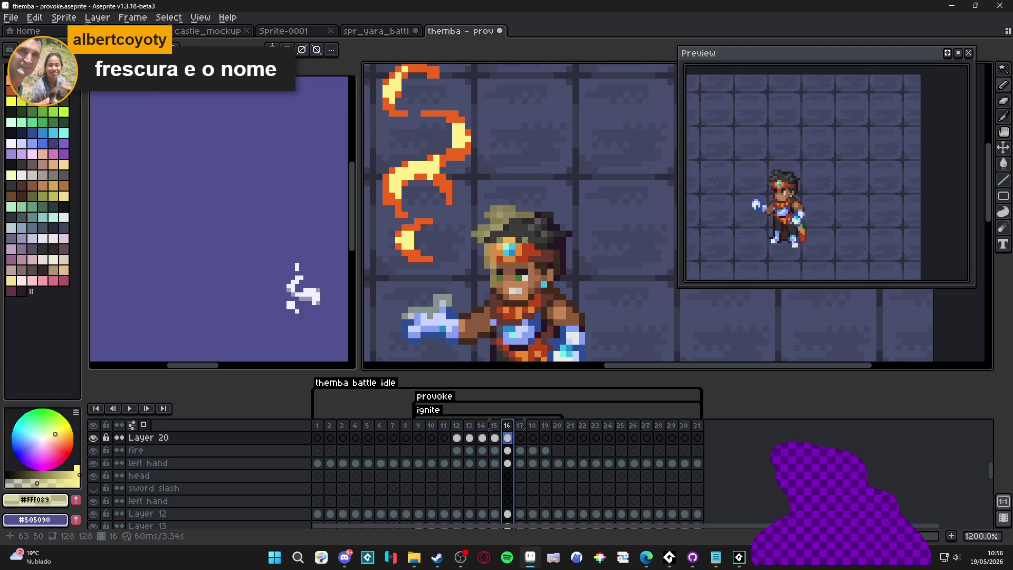
# Step: Compare frames 15 and 16, then add light highlight pixels on top of the hair in frame 17
pyautogui.click(500, 428)
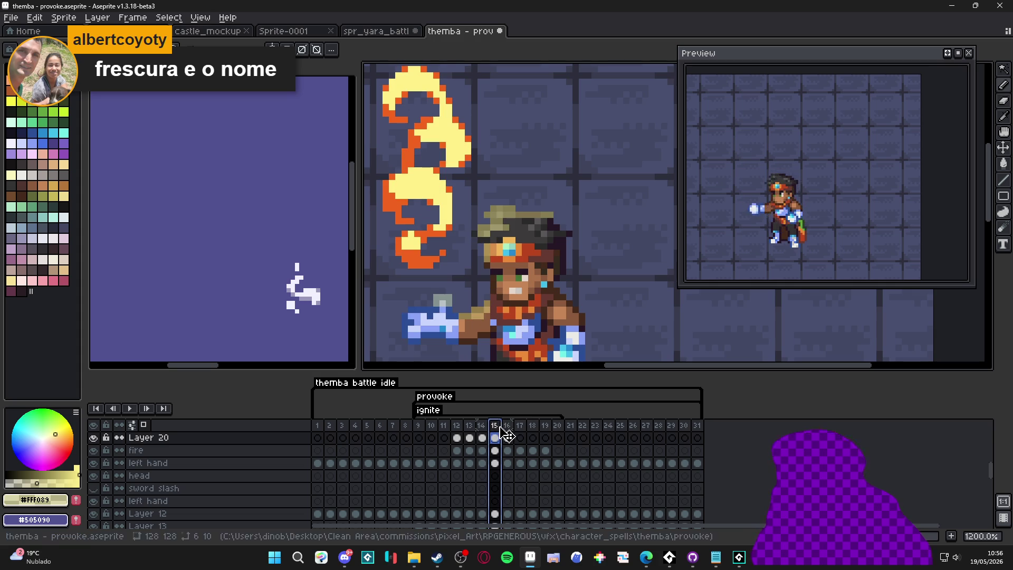
pyautogui.click(507, 428)
pyautogui.click(520, 429)
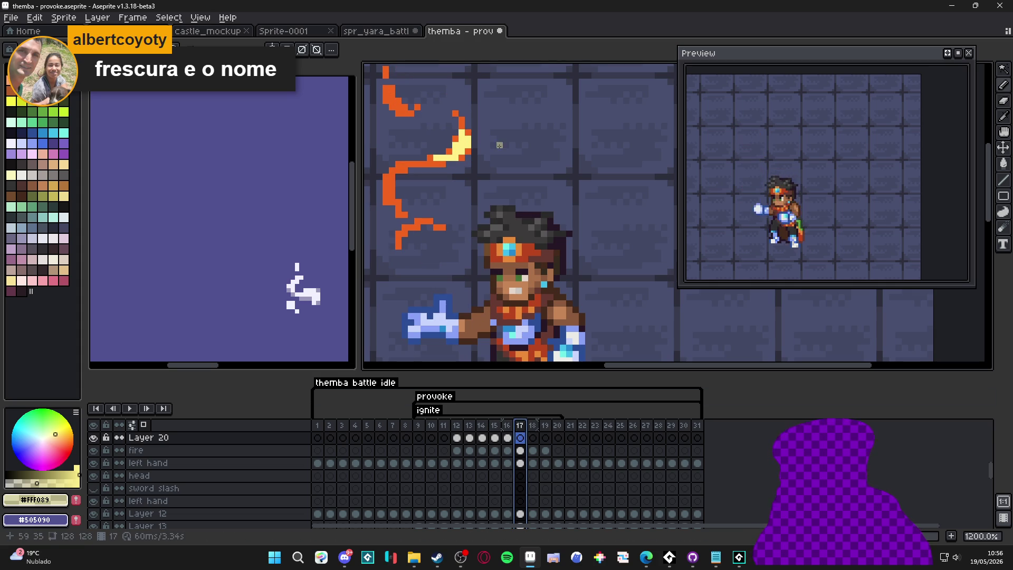
pyautogui.scroll(2, 499, 148)
pyautogui.moveTo(506, 223)
pyautogui.mouseDown()
pyautogui.moveTo(508, 211)
pyautogui.moveTo(535, 206)
pyautogui.moveTo(469, 261)
pyautogui.moveTo(481, 261)
pyautogui.mouseUp()
pyautogui.click(506, 249)
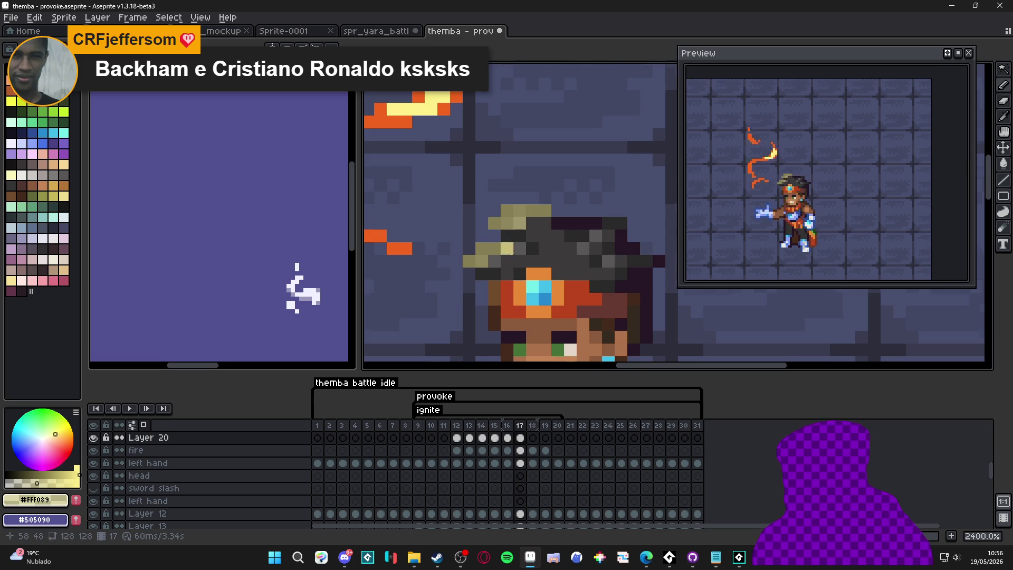
pyautogui.scroll(-5, 511, 248)
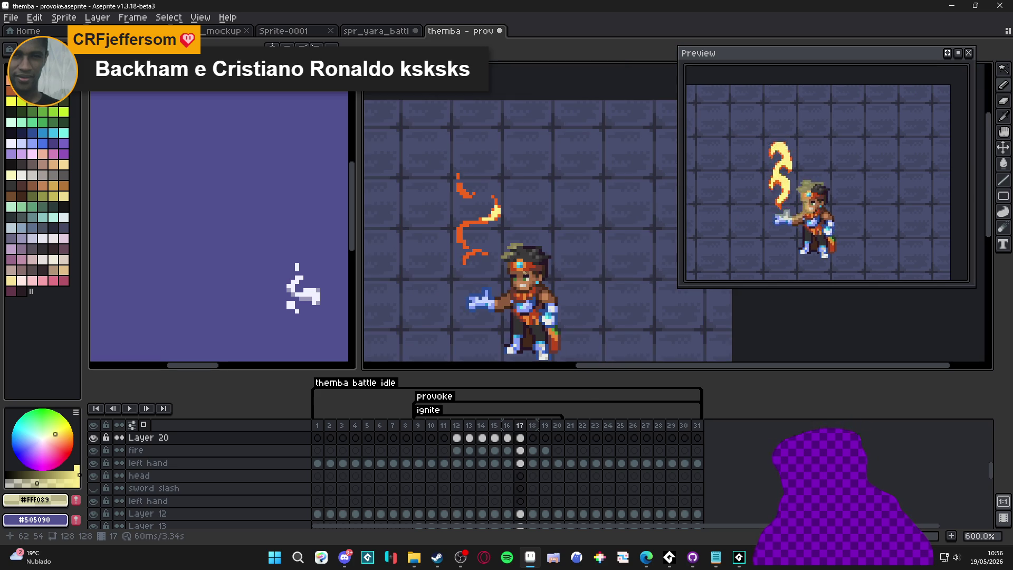
# Step: Check the head on frame 18, then show Layer 20's frame 19 cel
pyautogui.click(532, 425)
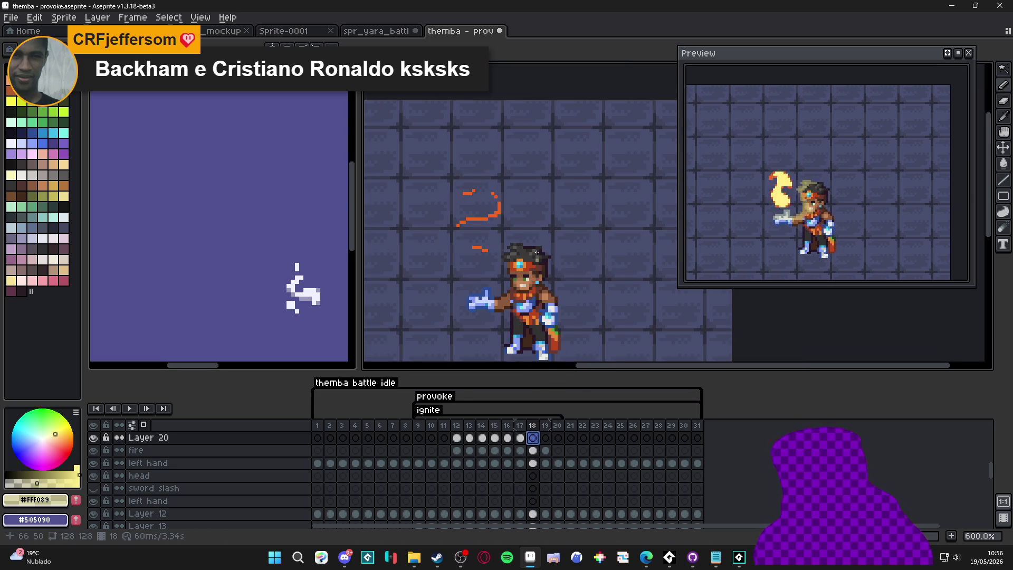
pyautogui.scroll(5, 475, 235)
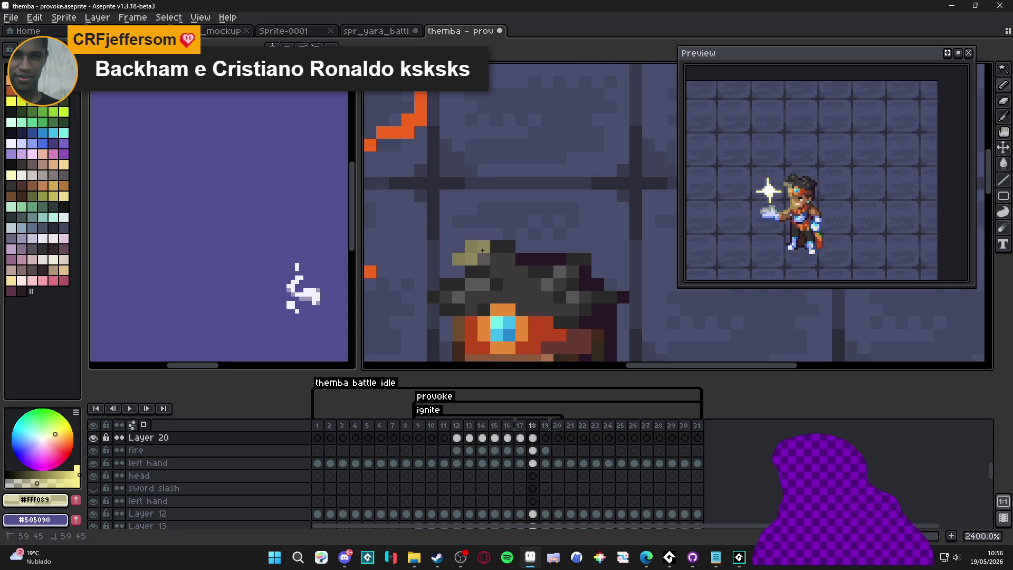
pyautogui.scroll(-4, 483, 257)
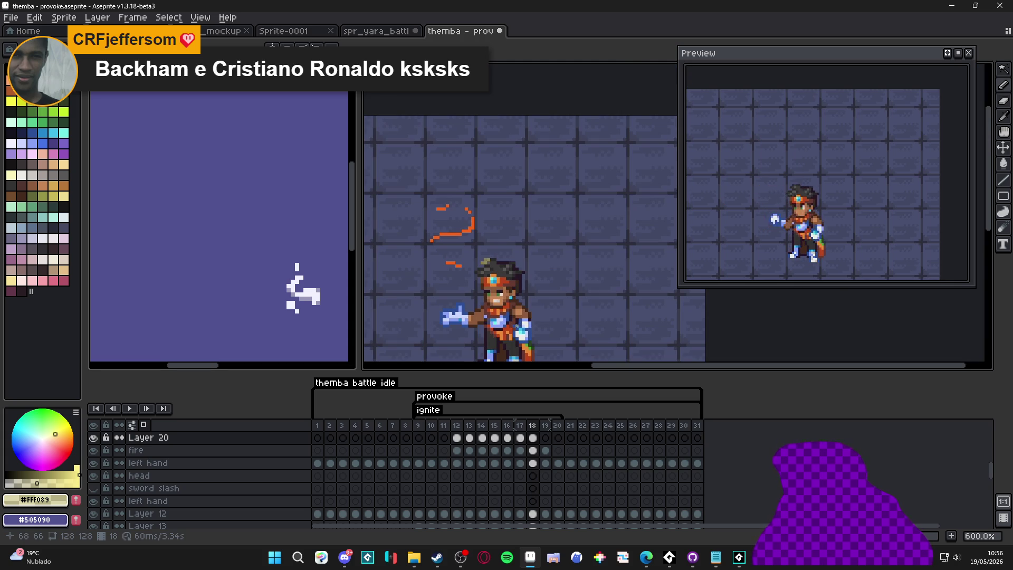
pyautogui.click(546, 438)
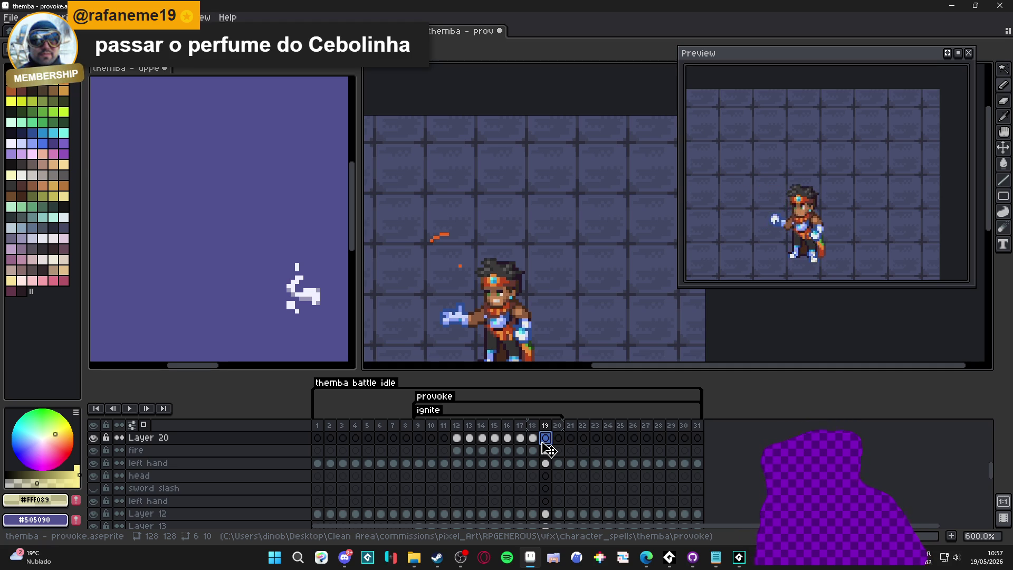
pyautogui.click(545, 450)
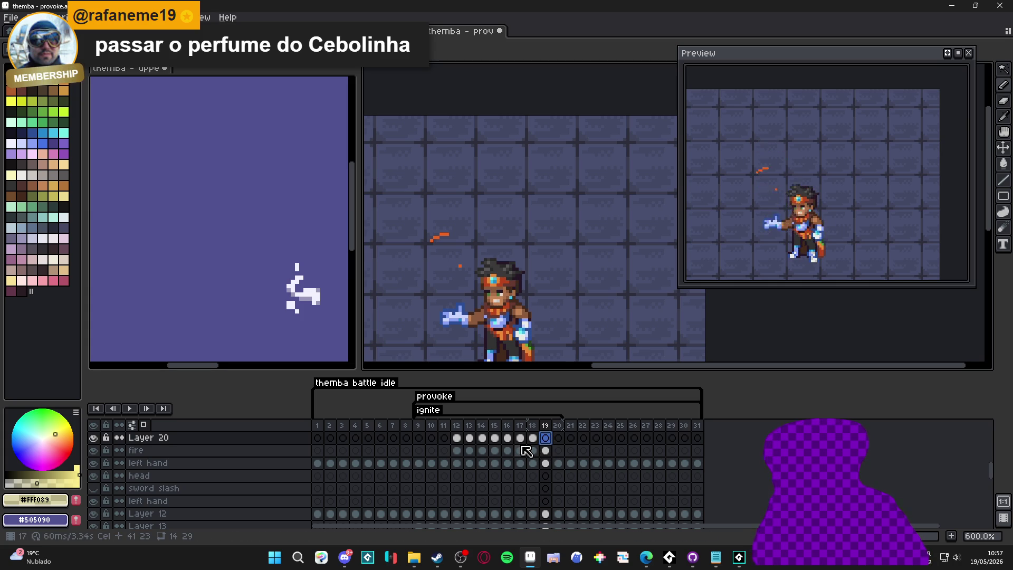
pyautogui.click(507, 439)
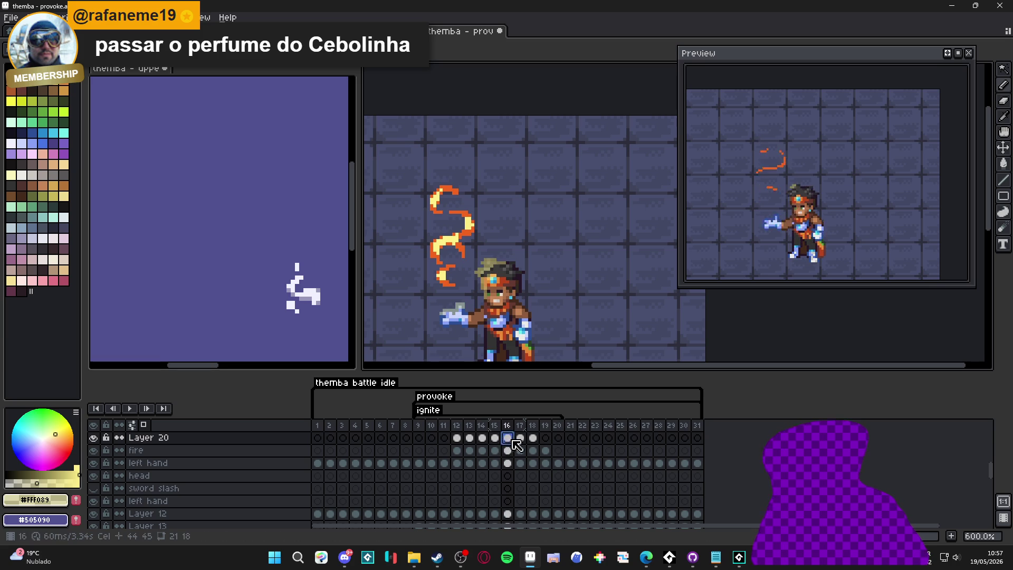
pyautogui.click(520, 438)
pyautogui.click(532, 438)
pyautogui.click(557, 438)
pyautogui.click(533, 441)
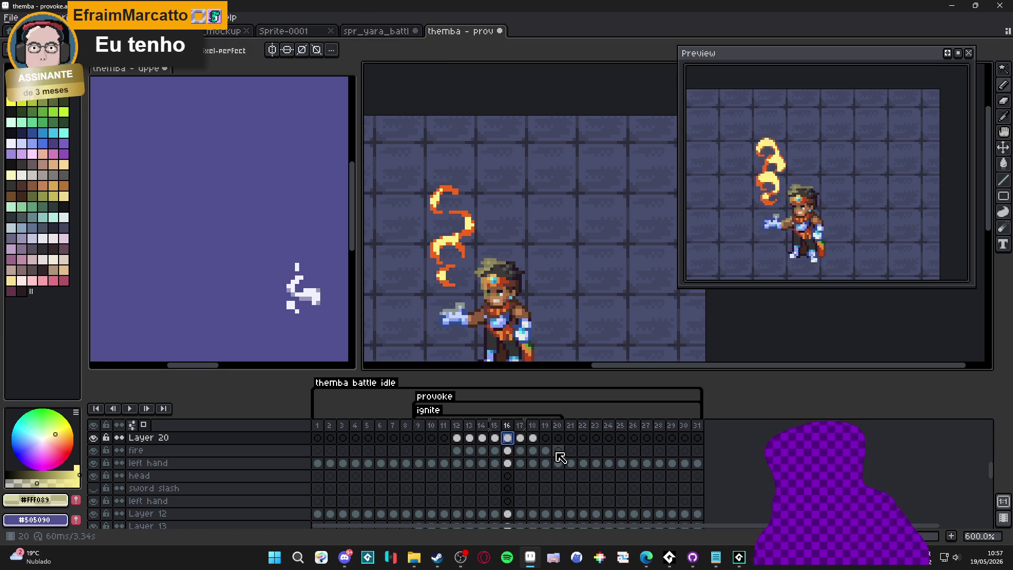
pyautogui.hotkey('ctrl', 'z')
pyautogui.hotkey('ctrl', 'y')
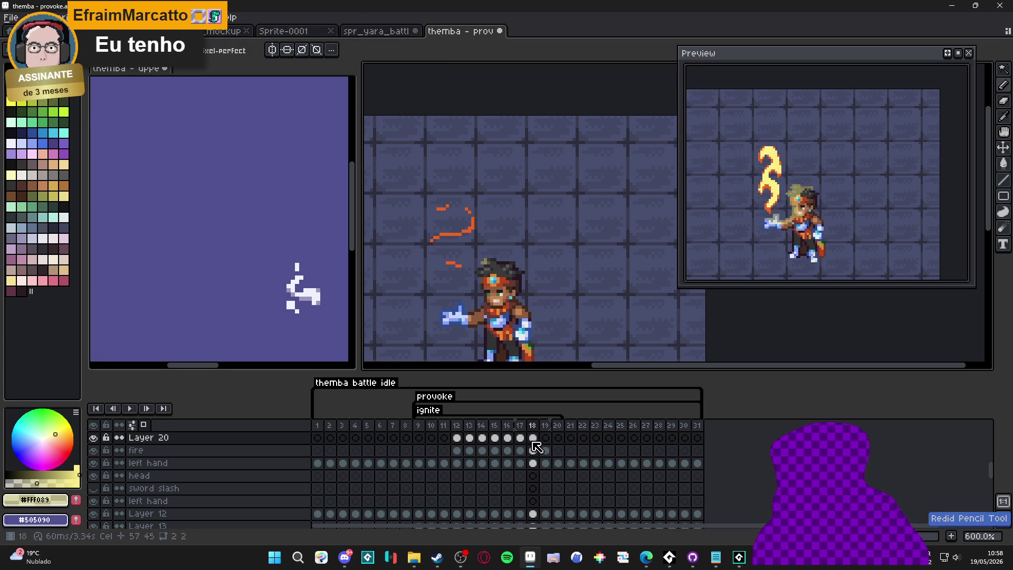
pyautogui.click(515, 438)
pyautogui.click(519, 437)
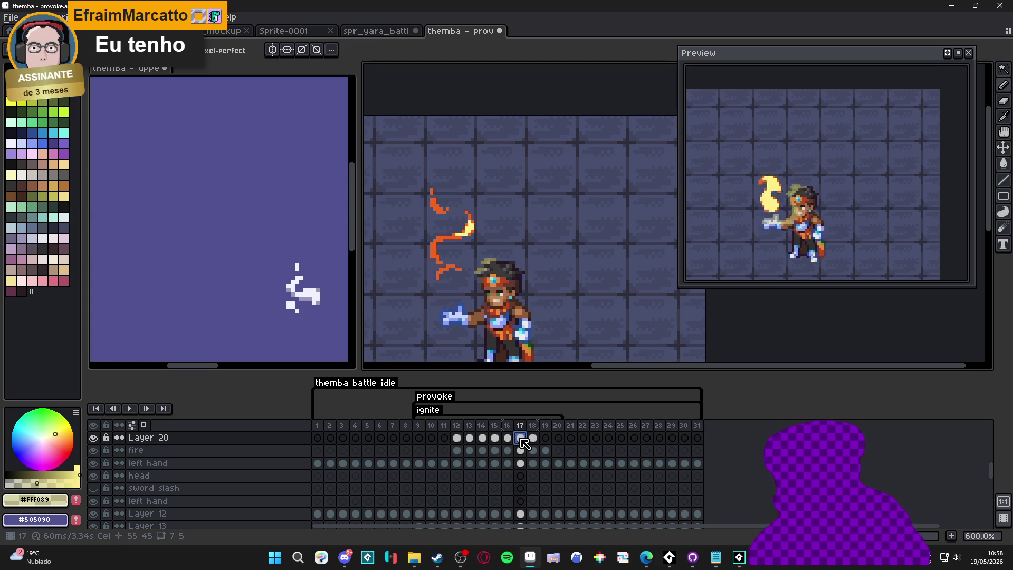
pyautogui.click(533, 440)
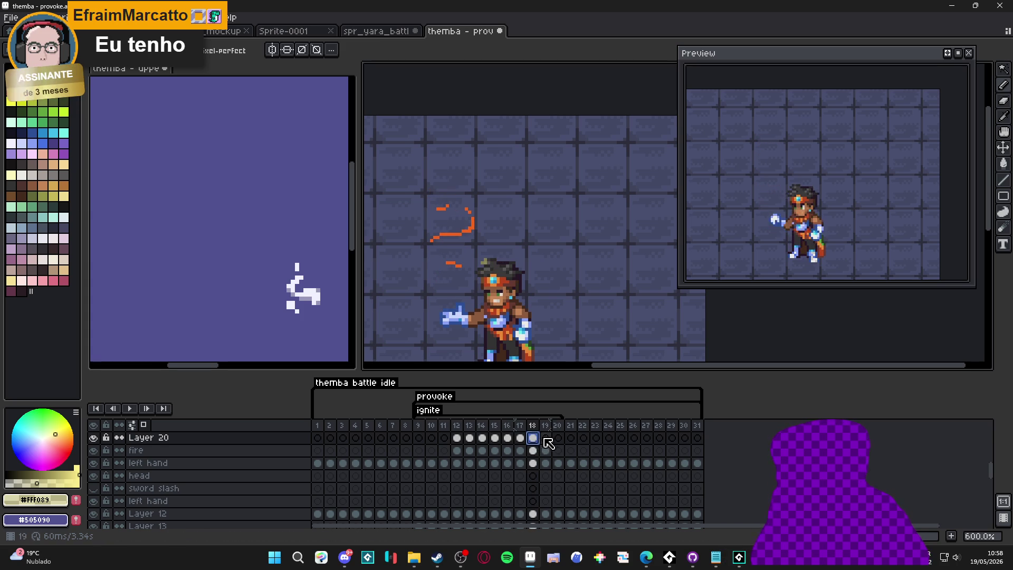
pyautogui.click(547, 439)
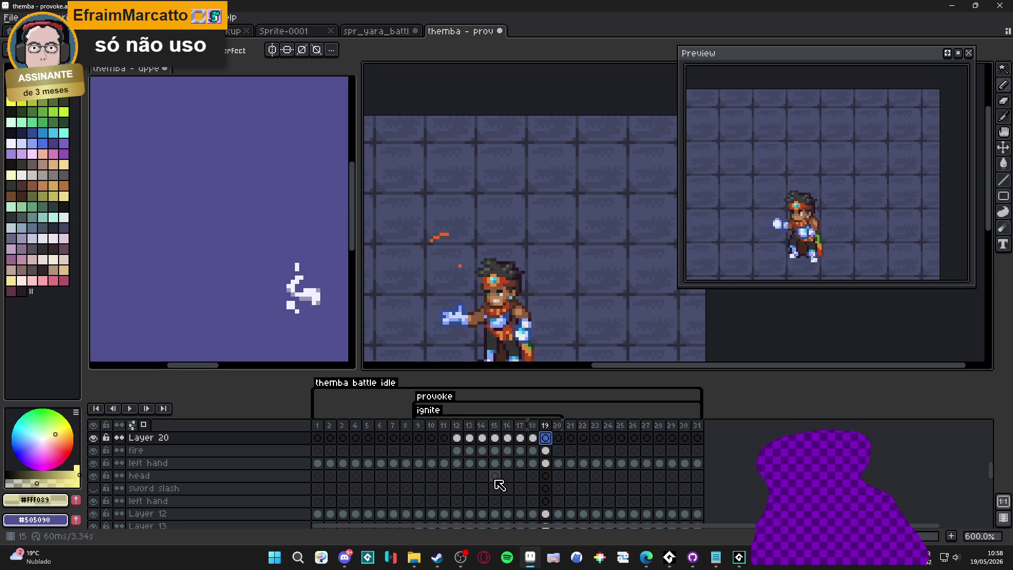
pyautogui.click(457, 438)
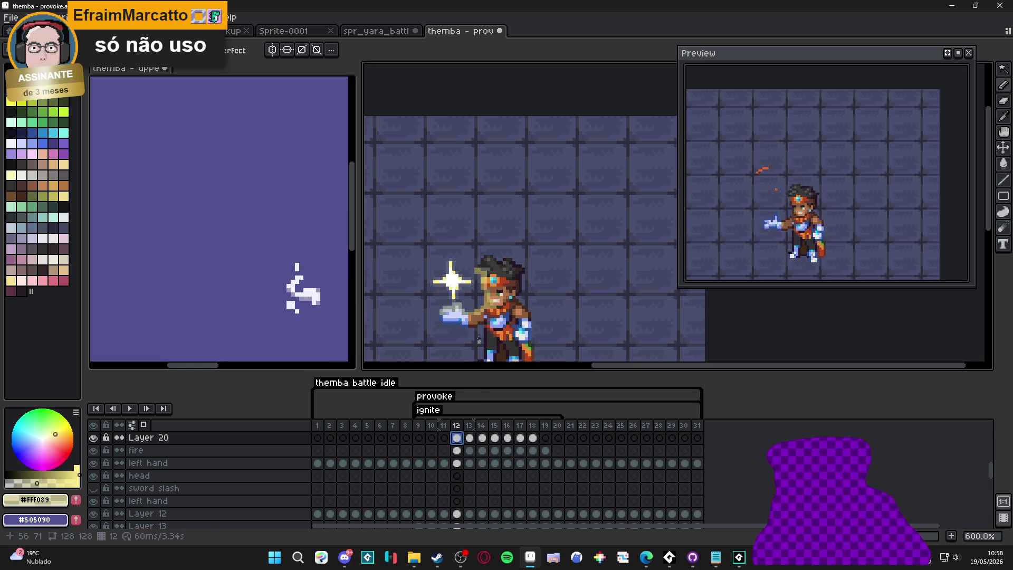
# Step: On frame 12, magic-wand and invert Layer 20 to select the sparkle and hand, then return to Layer 19
pyautogui.scroll(1, 457, 442)
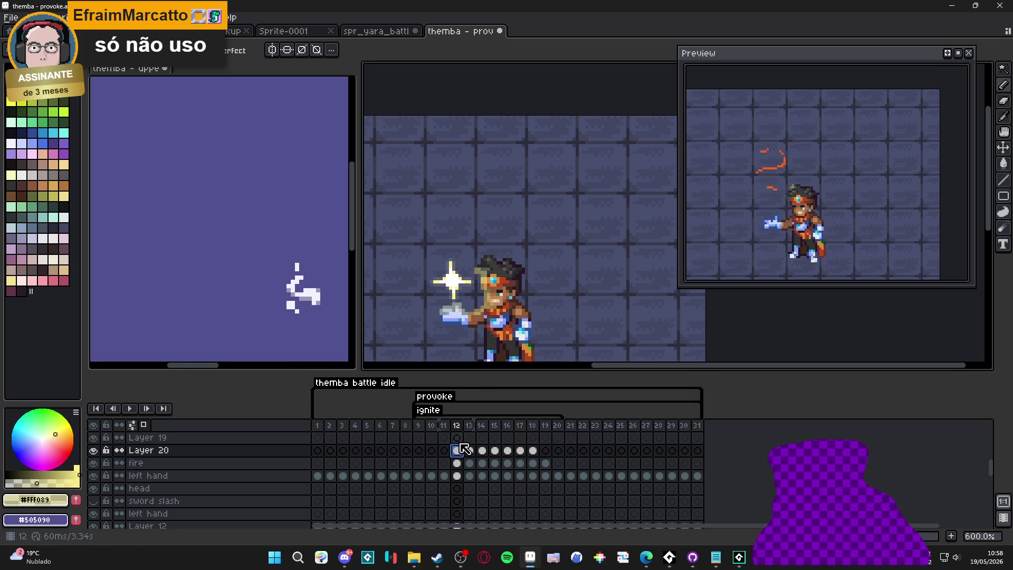
pyautogui.click(457, 438)
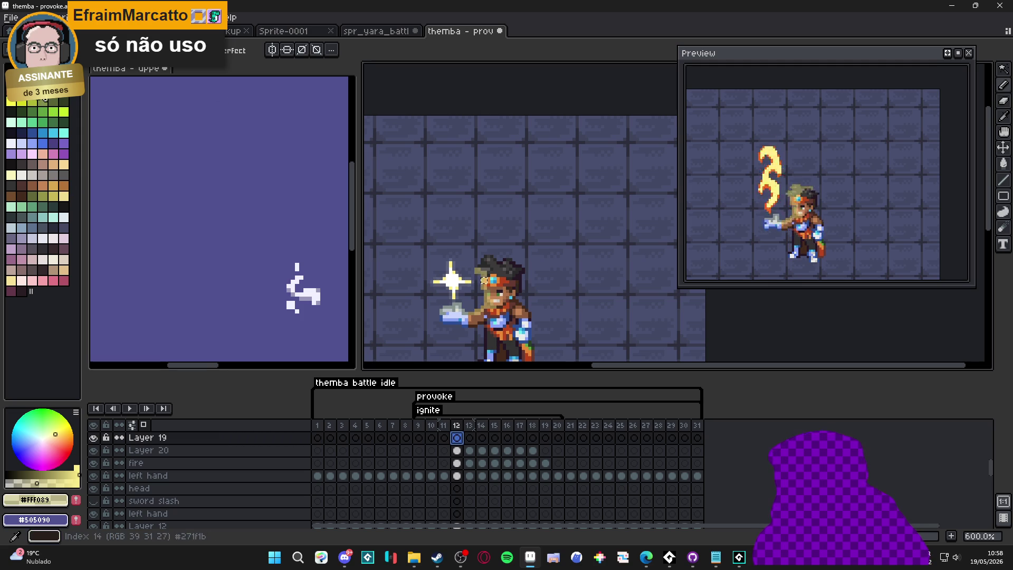
pyautogui.scroll(5, 541, 384)
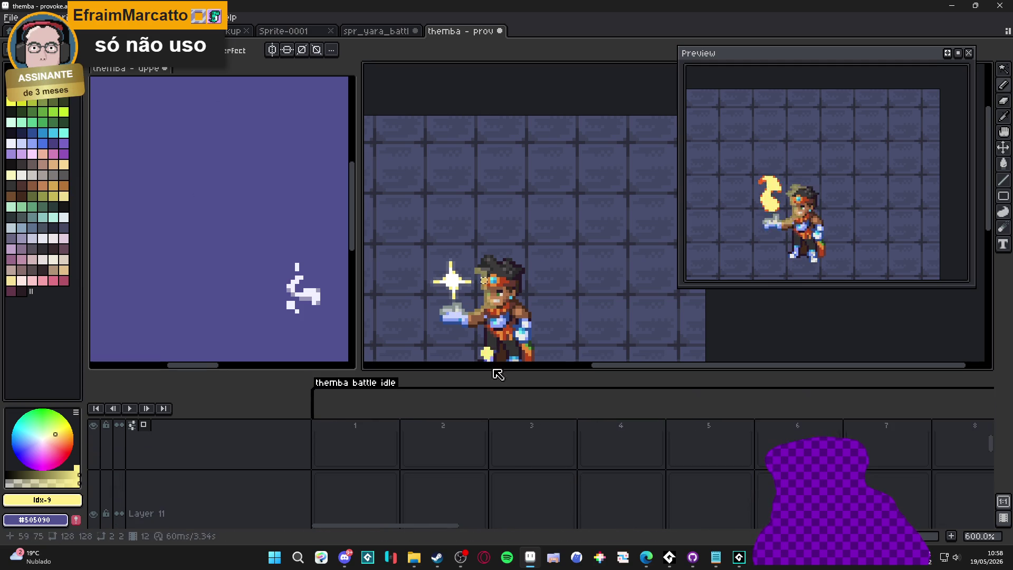
pyautogui.scroll(-5, 516, 464)
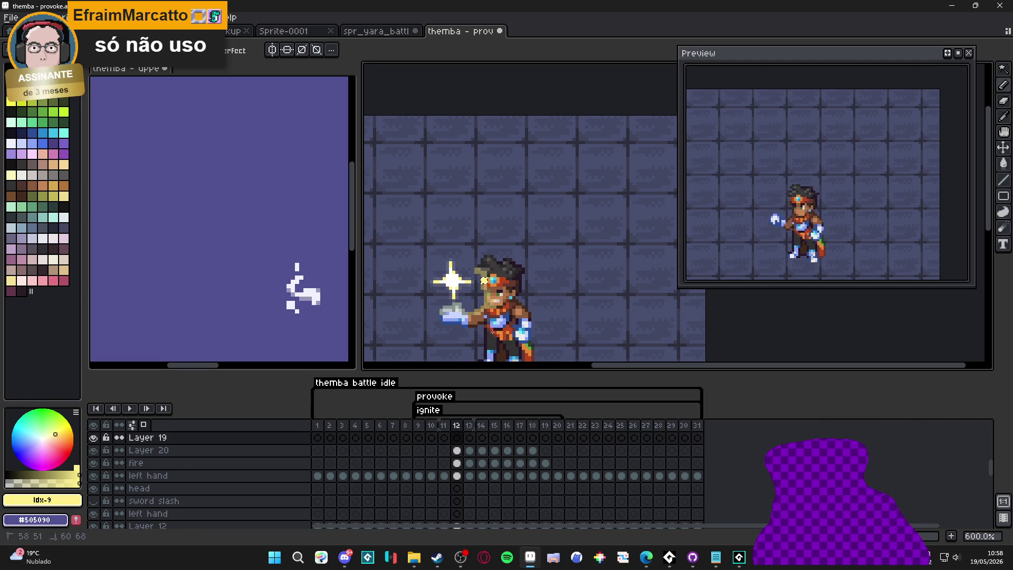
pyautogui.click(95, 450)
pyautogui.click(95, 450)
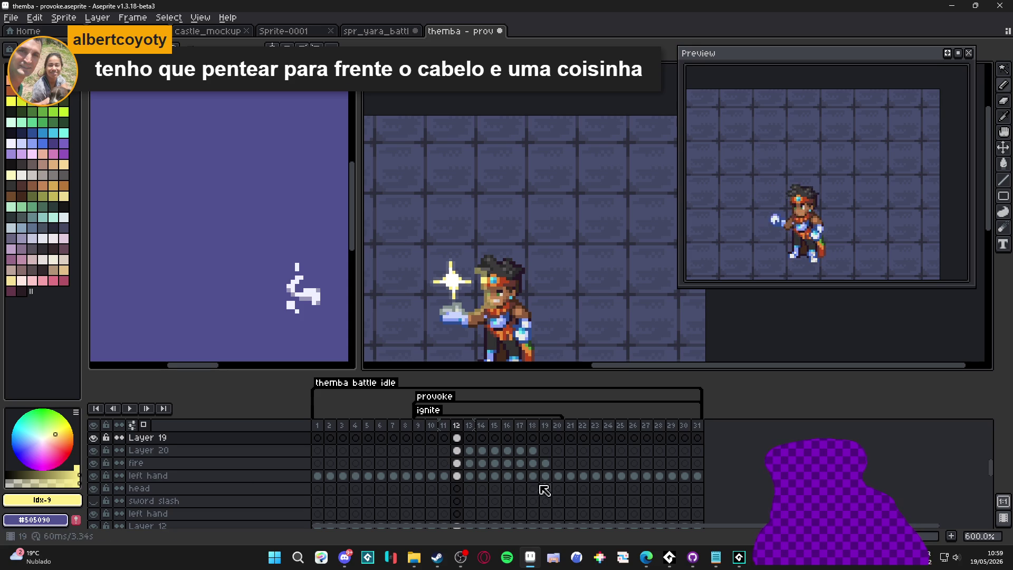
pyautogui.click(457, 450)
pyautogui.click(526, 300)
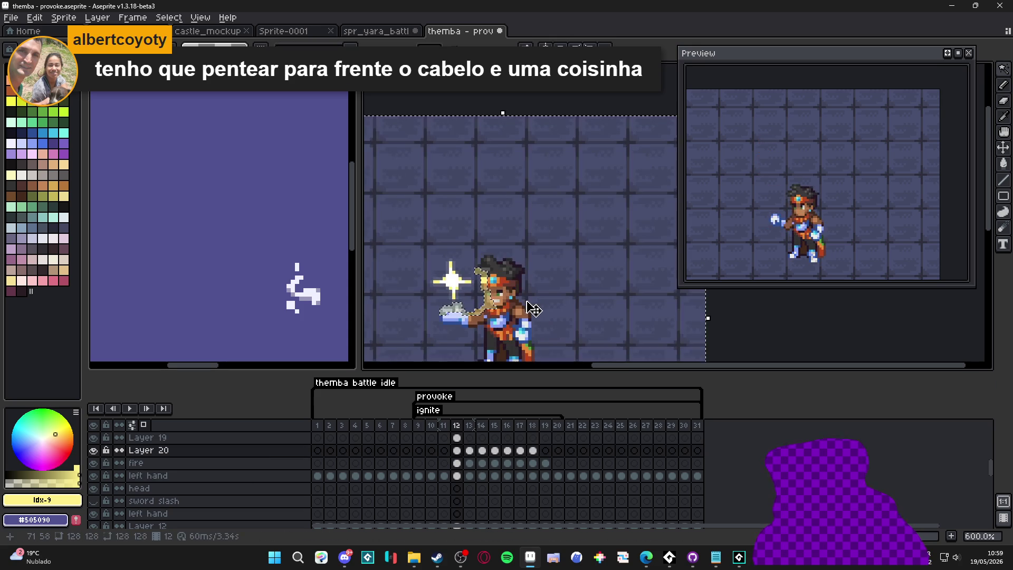
pyautogui.hotkey('ctrl', 'shift', 'i')
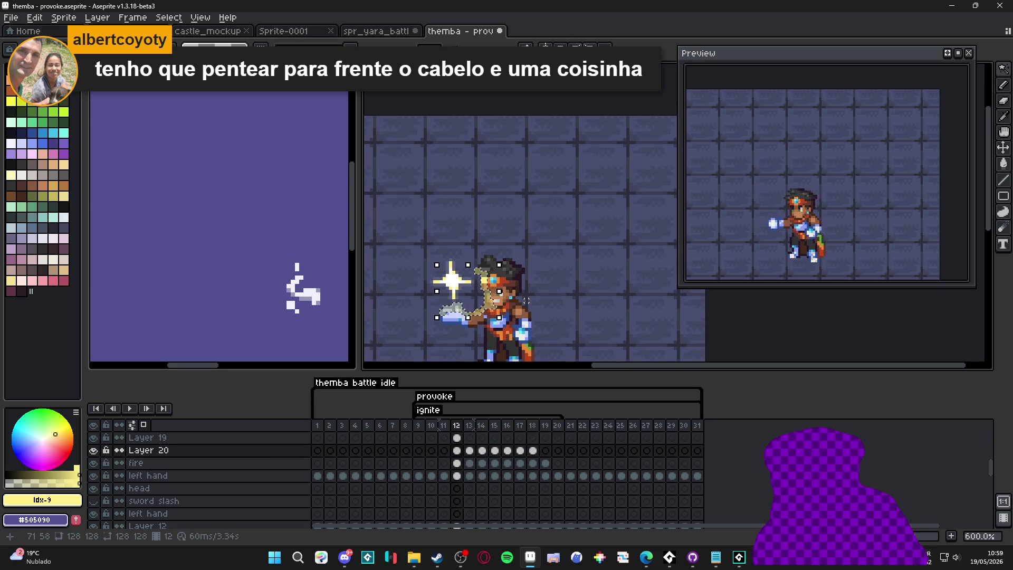
pyautogui.click(460, 437)
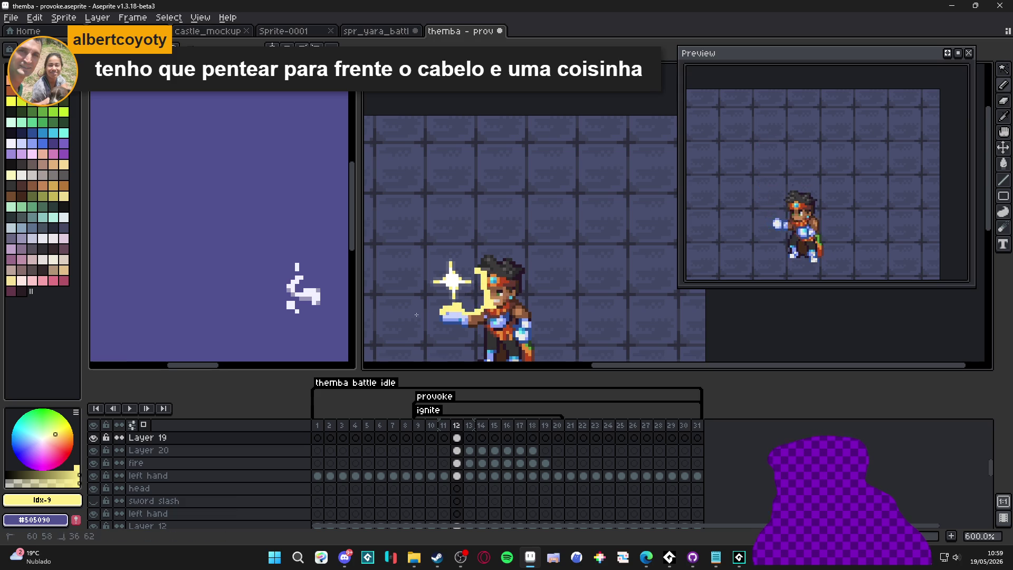
# Step: On frame 13, select the fire and hand from Layer 20, then pencil the glow on Layer 19
pyautogui.click(472, 441)
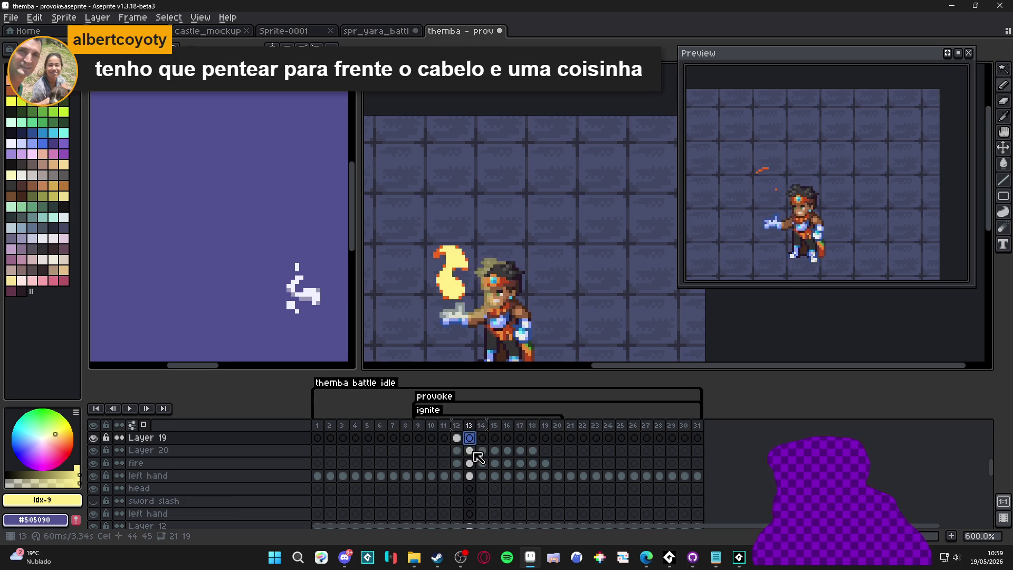
pyautogui.click(470, 450)
pyautogui.press('w')
pyautogui.click(558, 327)
pyautogui.hotkey('ctrl', 'shift', 'i')
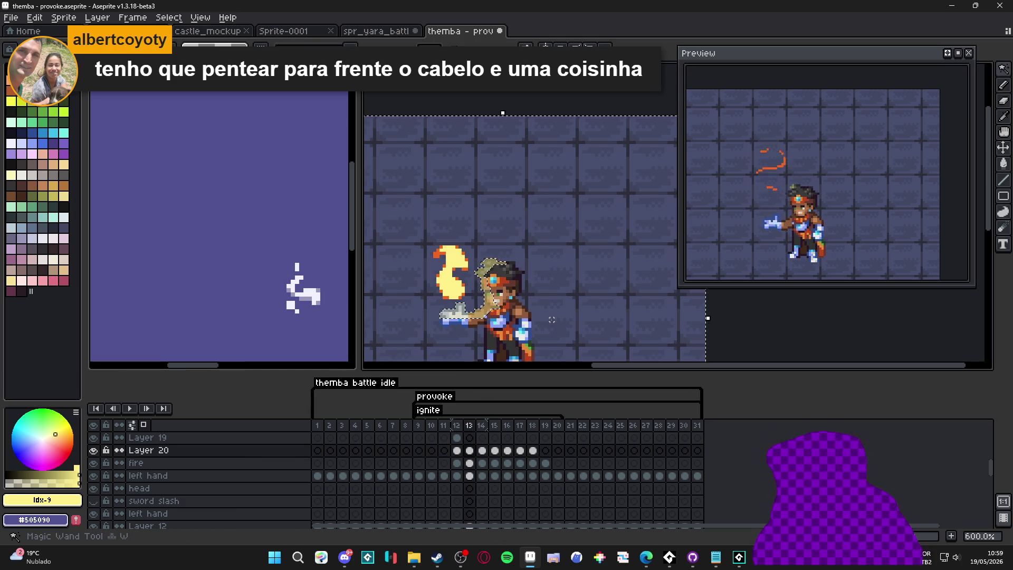
pyautogui.click(469, 438)
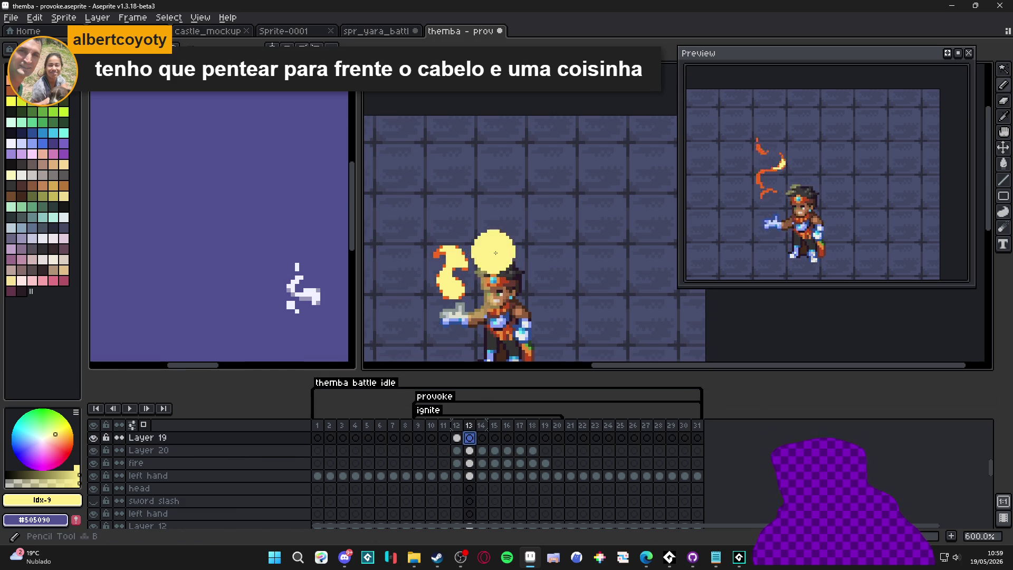
pyautogui.click(464, 318)
pyautogui.press('b')
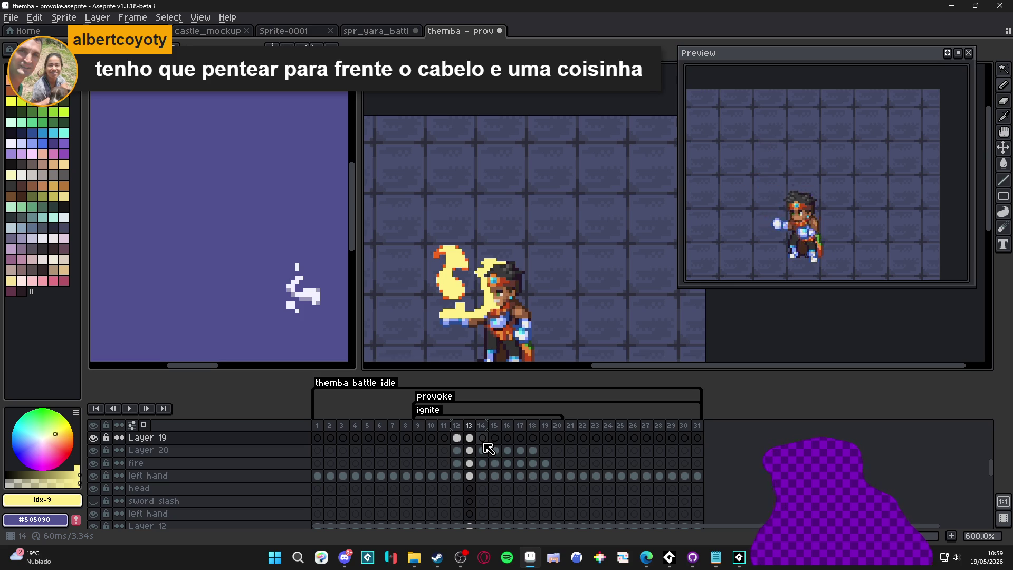
# Step: On frame 14, select the arm and tall flame from Layer 20, then preview the animation on Layer 19
pyautogui.click(482, 438)
pyautogui.click(481, 450)
pyautogui.press('w')
pyautogui.click(548, 339)
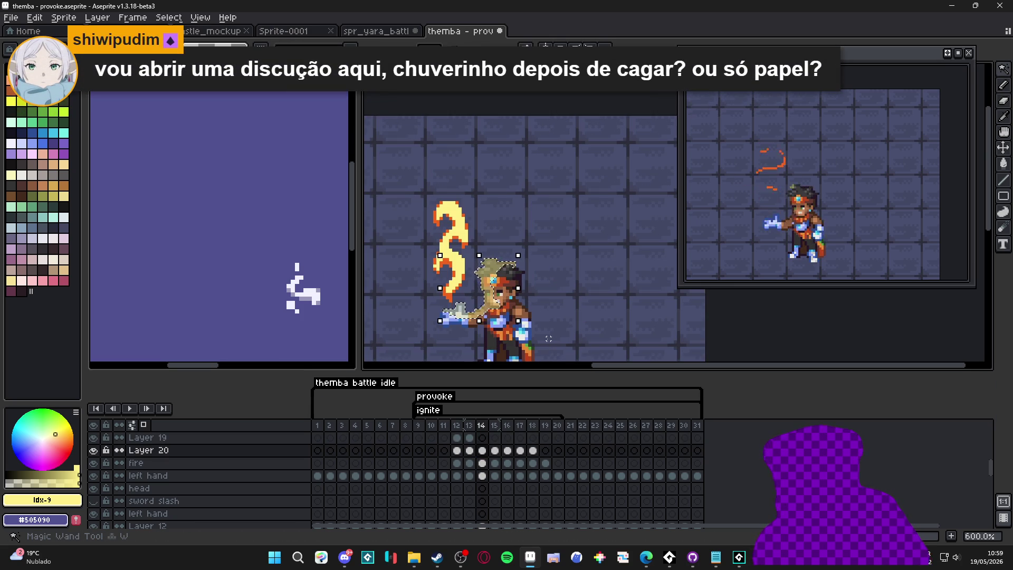
pyautogui.click(482, 438)
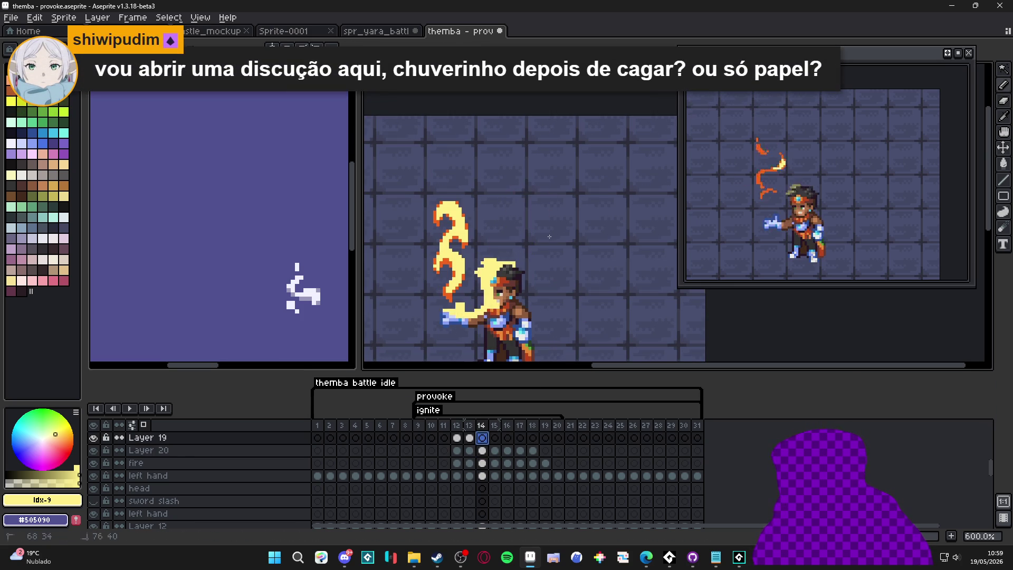
pyautogui.press('Return')
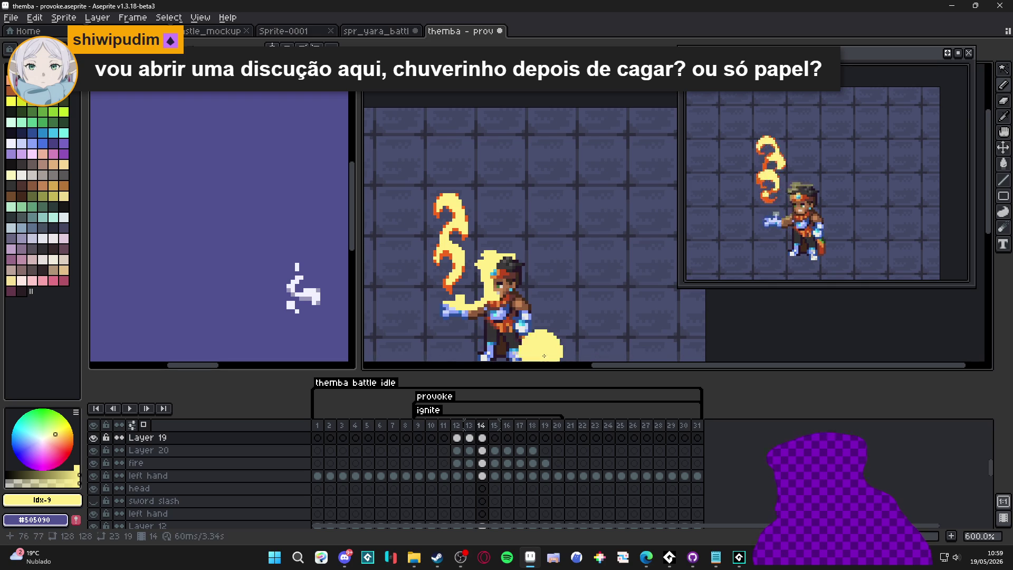
# Step: On frame 15, select the arm and flame by inverting Layer 20's background, then return to Layer 19
pyautogui.click(501, 439)
pyautogui.click(495, 450)
pyautogui.press('w')
pyautogui.click(543, 324)
pyautogui.hotkey('ctrl', 'shift', 'i')
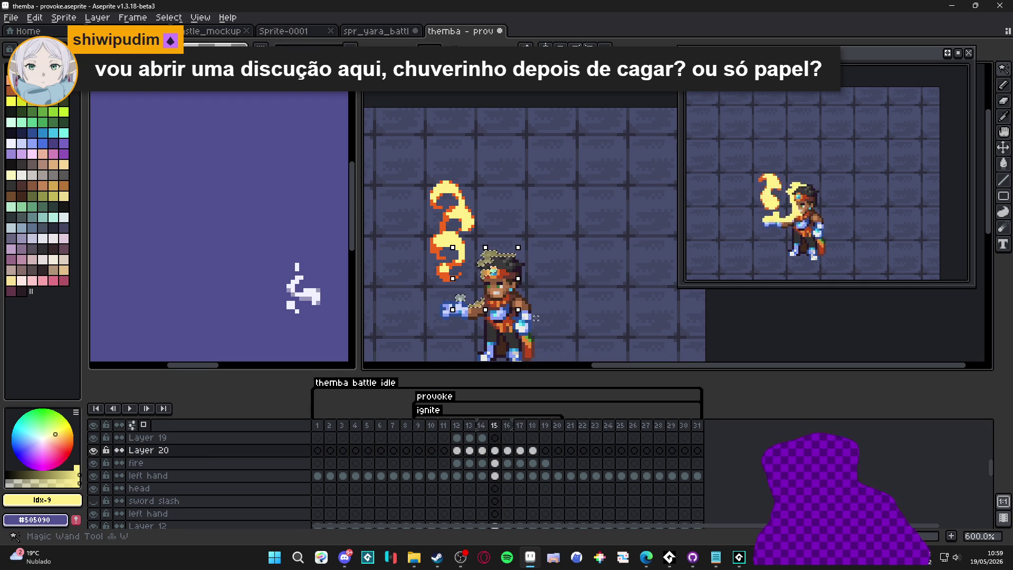
pyautogui.click(499, 438)
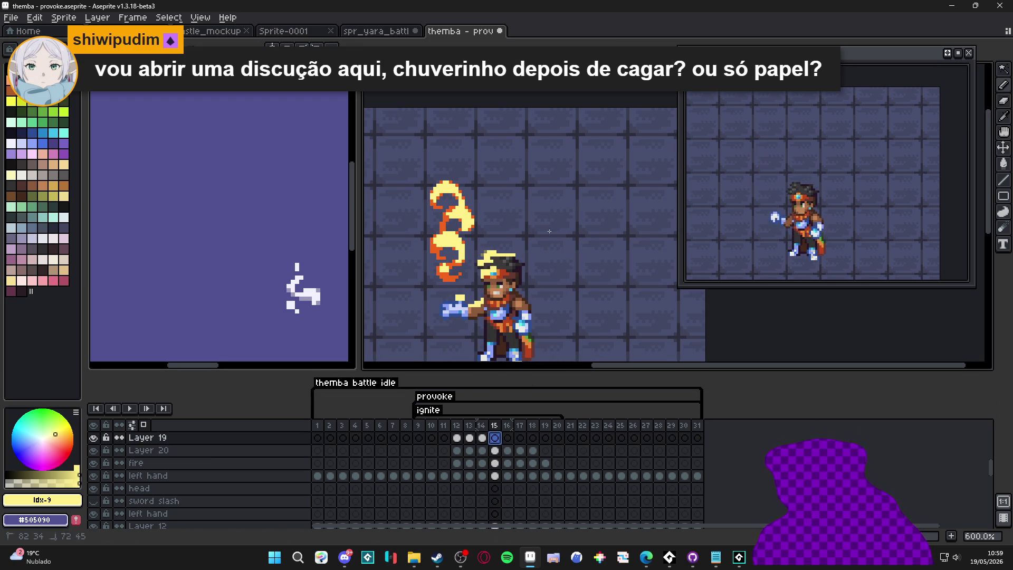
# Step: Paint the glow on frames 16 and 17 of Layer 19, reselecting the head from Layer 20
pyautogui.click(508, 450)
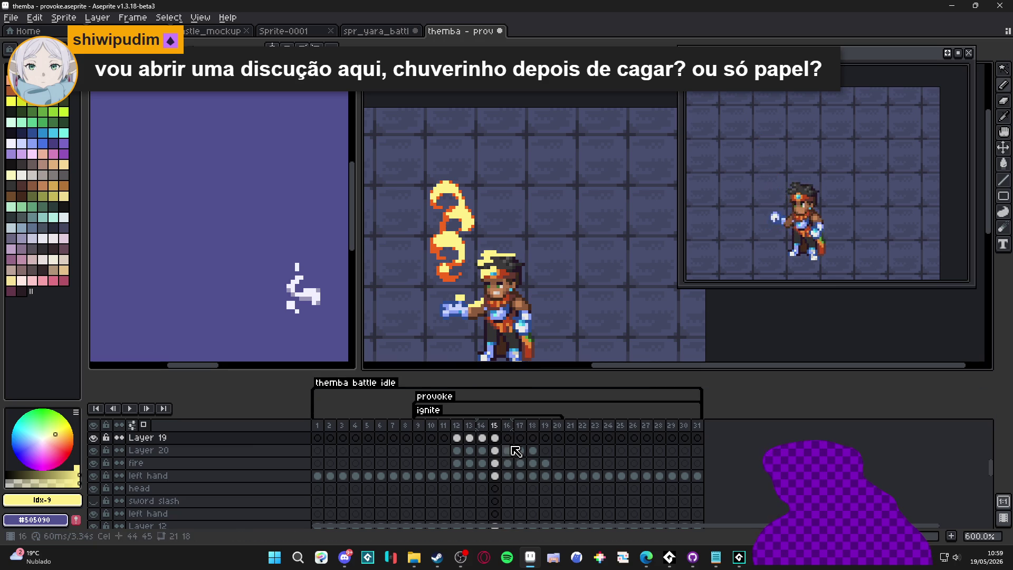
pyautogui.press('w')
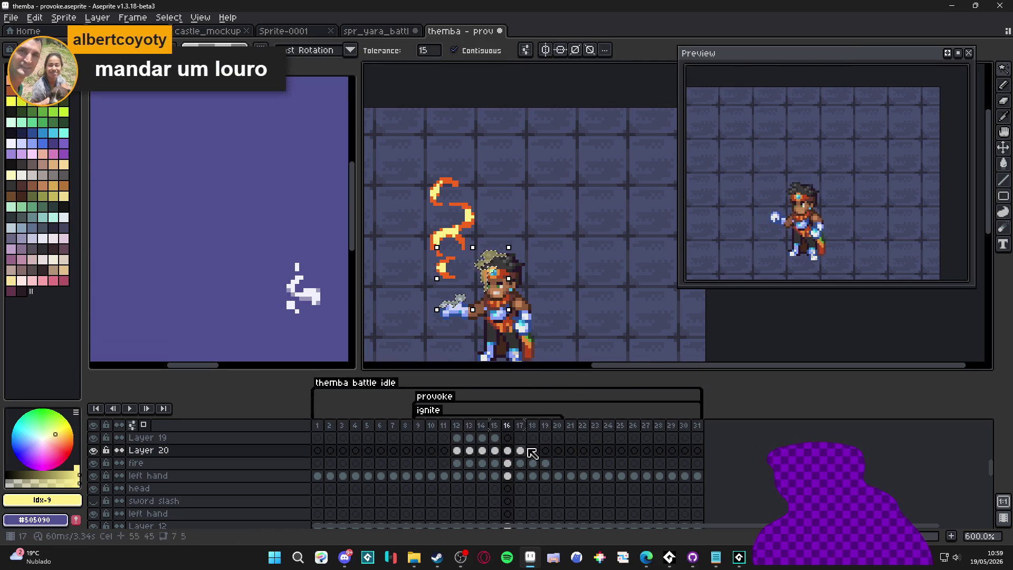
pyautogui.click(507, 438)
pyautogui.hotkey('ctrl', 'd')
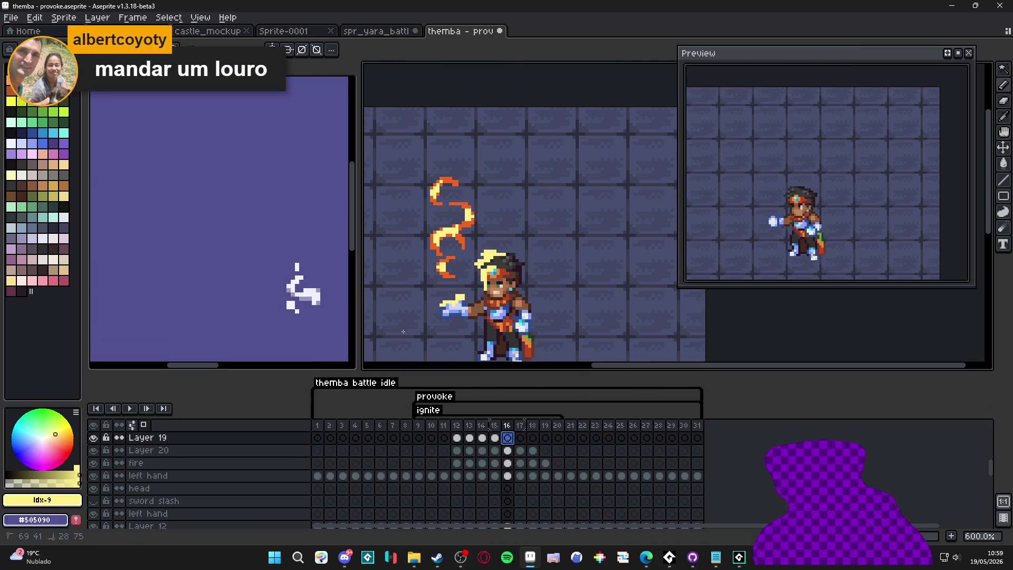
pyautogui.click(520, 450)
pyautogui.hotkey('ctrl', 'shift', 'd')
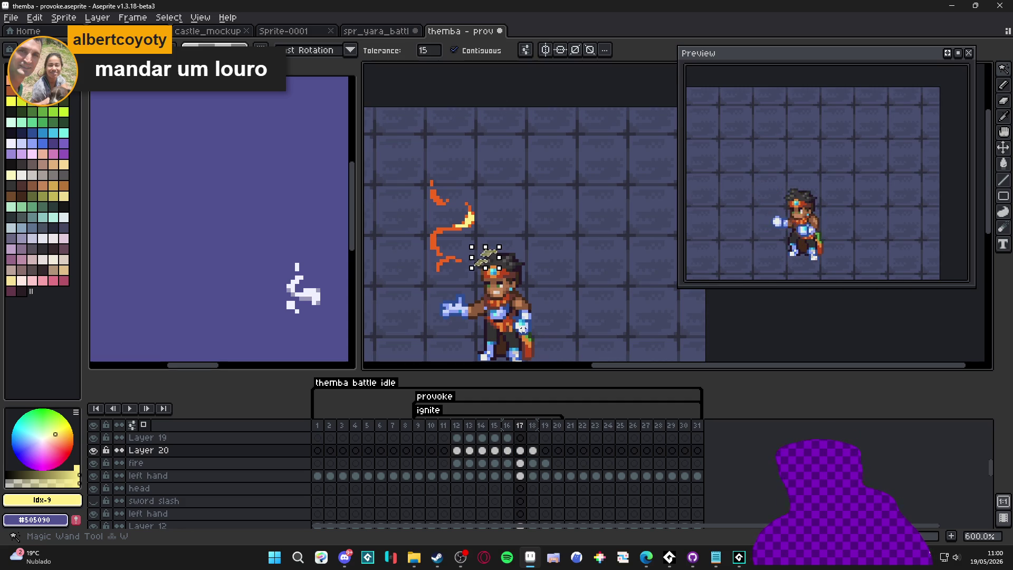
pyautogui.click(519, 437)
pyautogui.press('b')
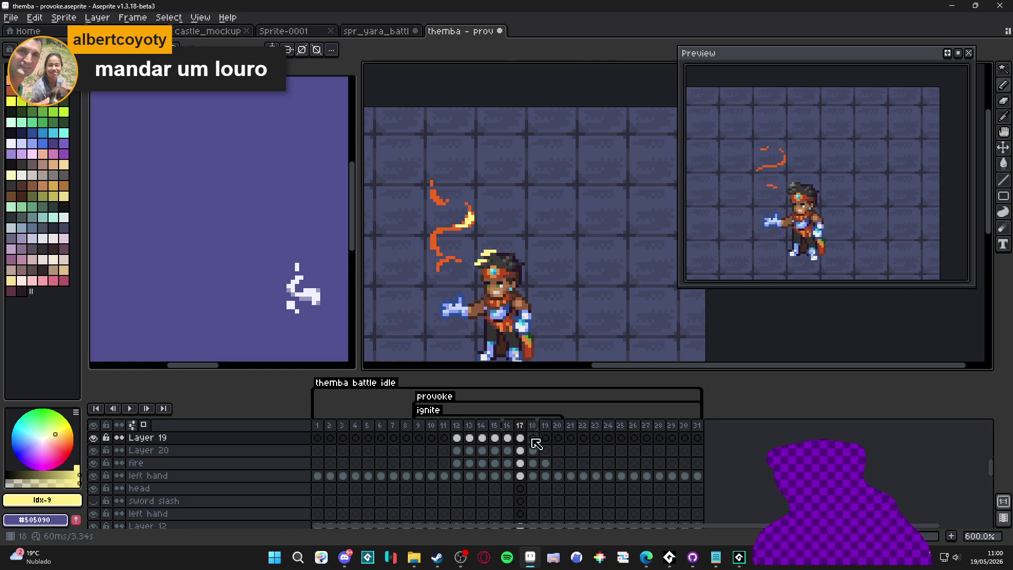
# Step: On frame 18, select the head area from Layer 20, then paint the yellow glow on Layer 19
pyautogui.click(531, 439)
pyautogui.click(533, 449)
pyautogui.press('w')
pyautogui.click(520, 260)
pyautogui.hotkey('ctrl', 'd')
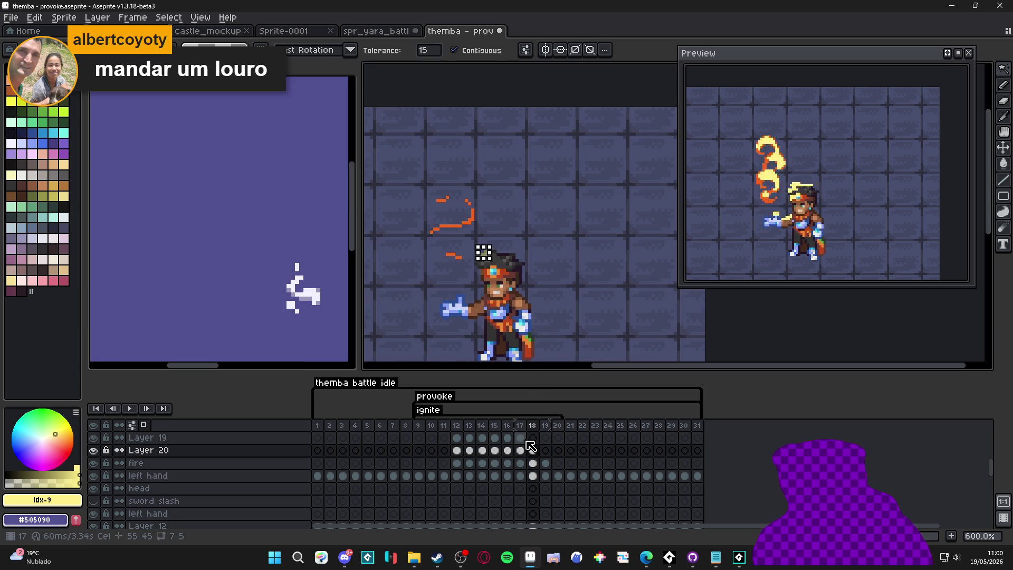
pyautogui.click(532, 437)
pyautogui.press('b')
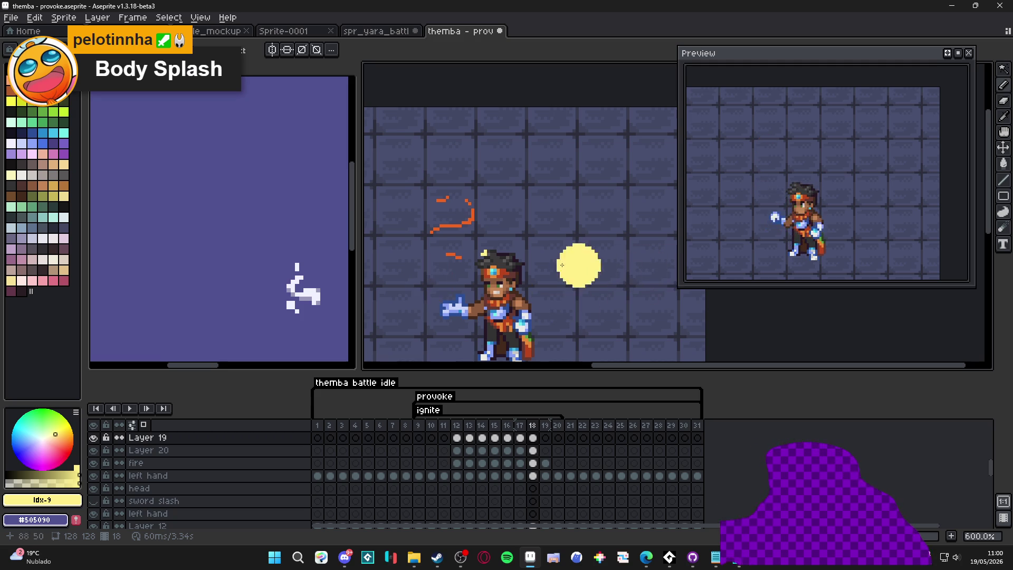
pyautogui.scroll(-1, 517, 268)
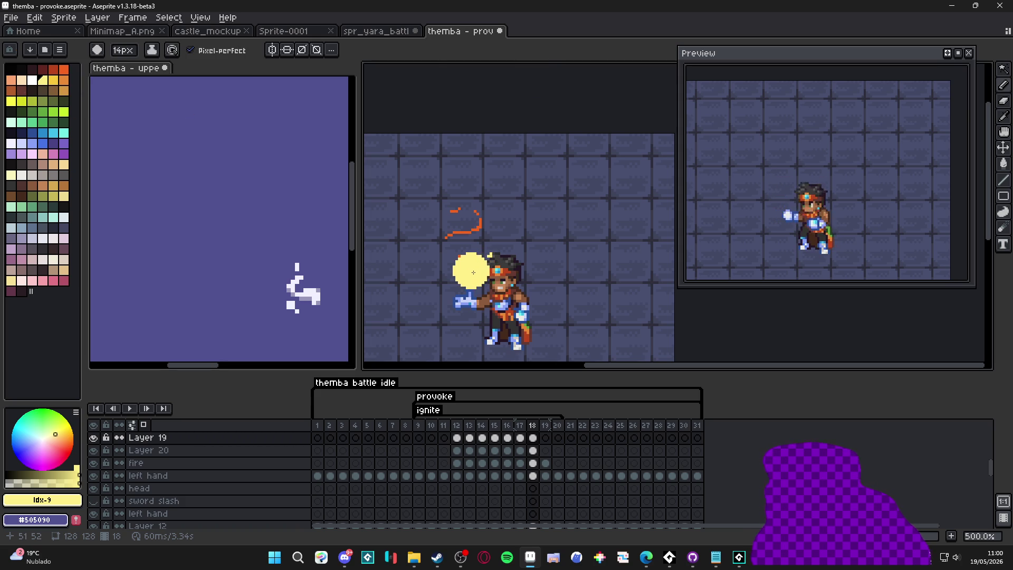
pyautogui.scroll(-2, 443, 295)
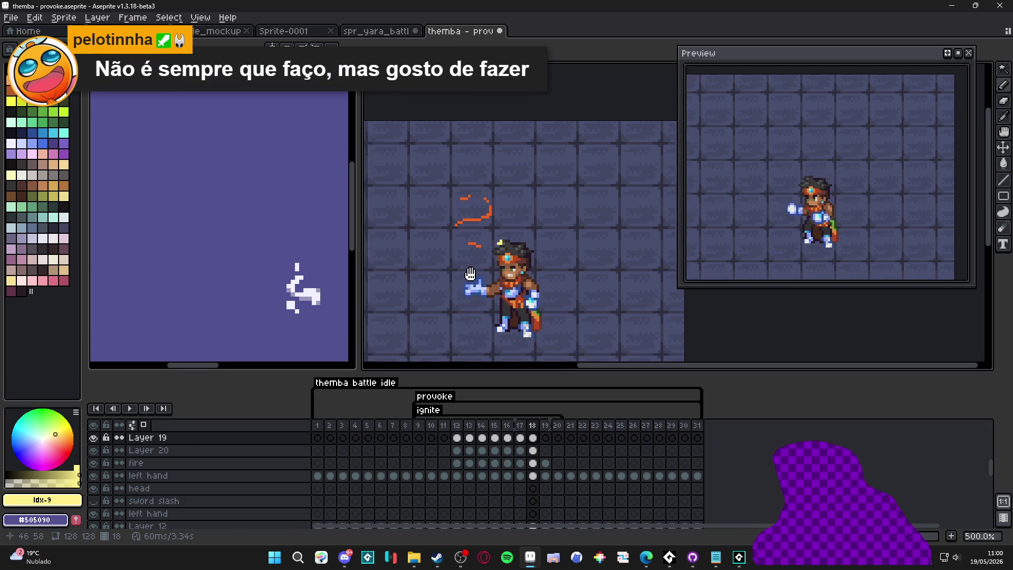
# Step: Set Layer 19's blend mode to Screen at 53% opacity, trying Lighten first, and toggle it to compare
pyautogui.click(94, 437)
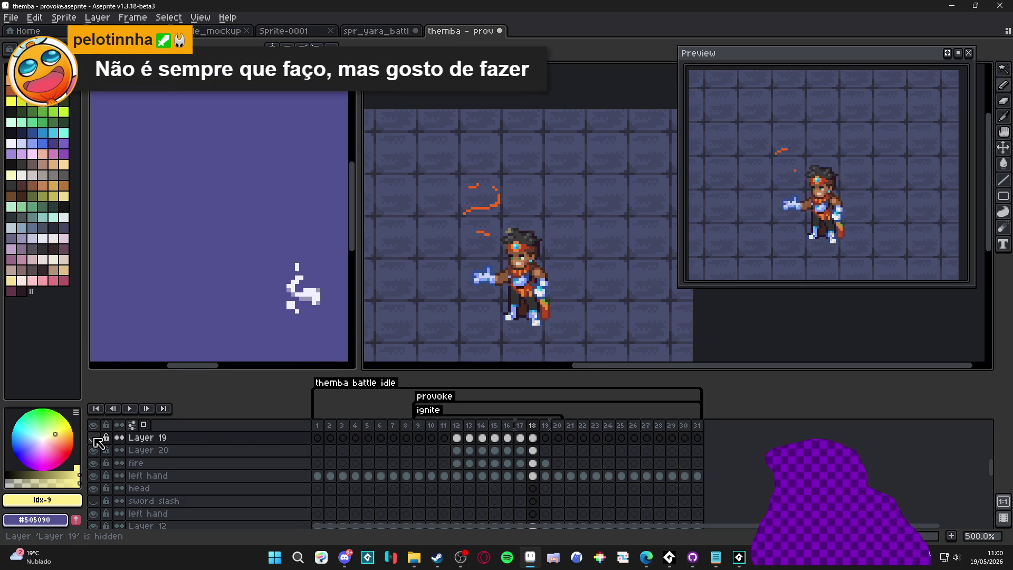
pyautogui.click(94, 438)
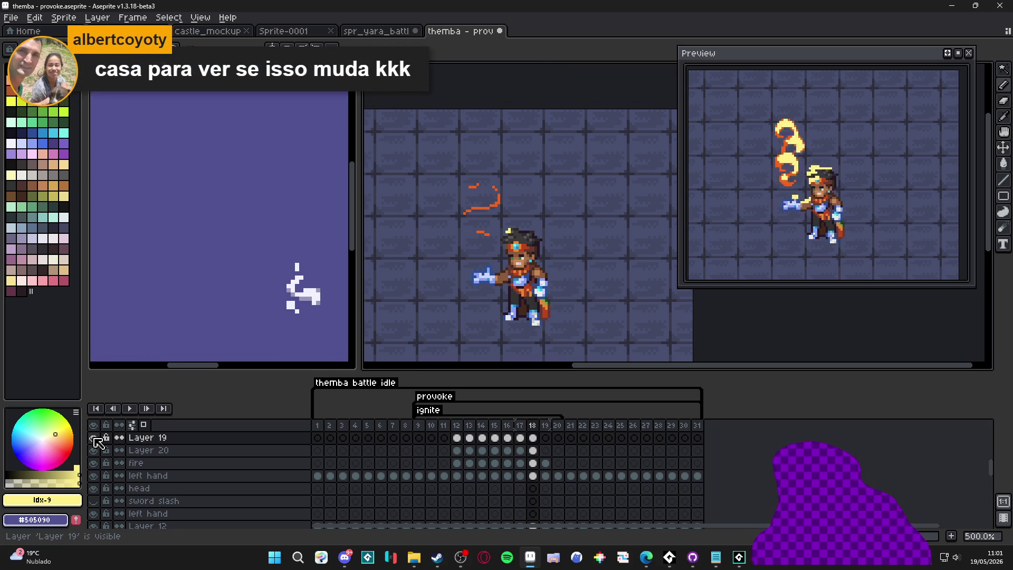
pyautogui.doubleClick(181, 442)
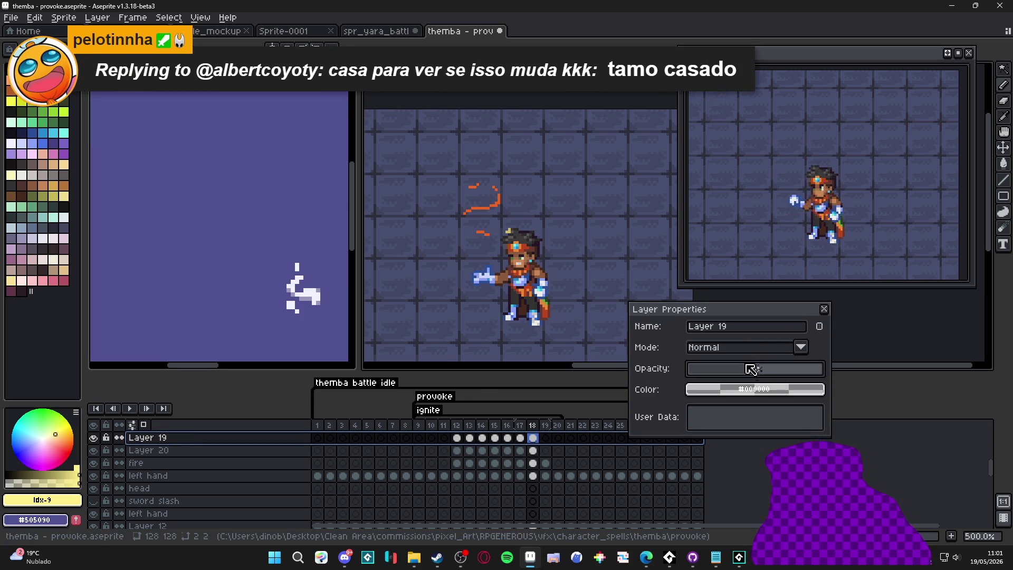
pyautogui.click(744, 348)
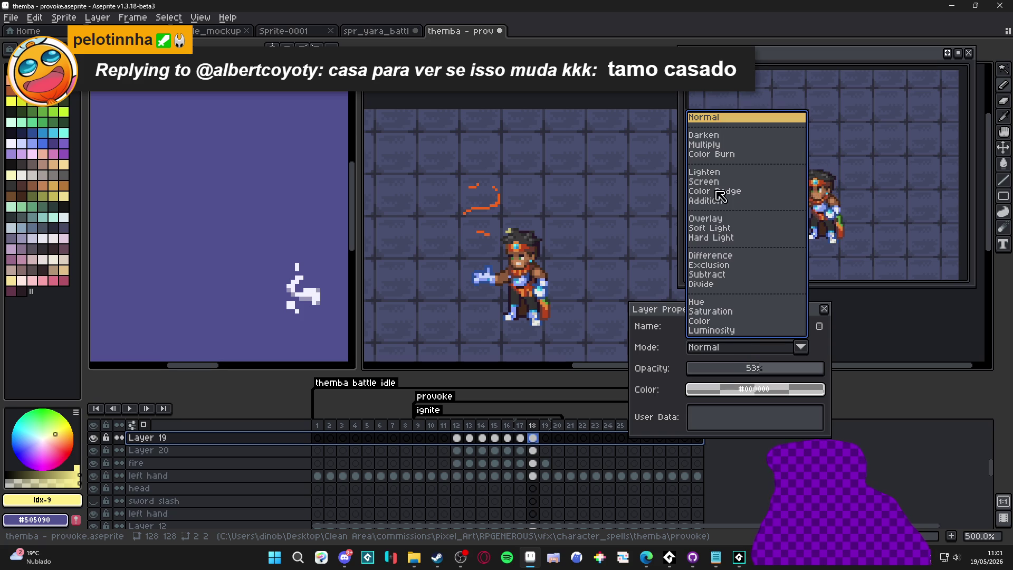
pyautogui.click(719, 168)
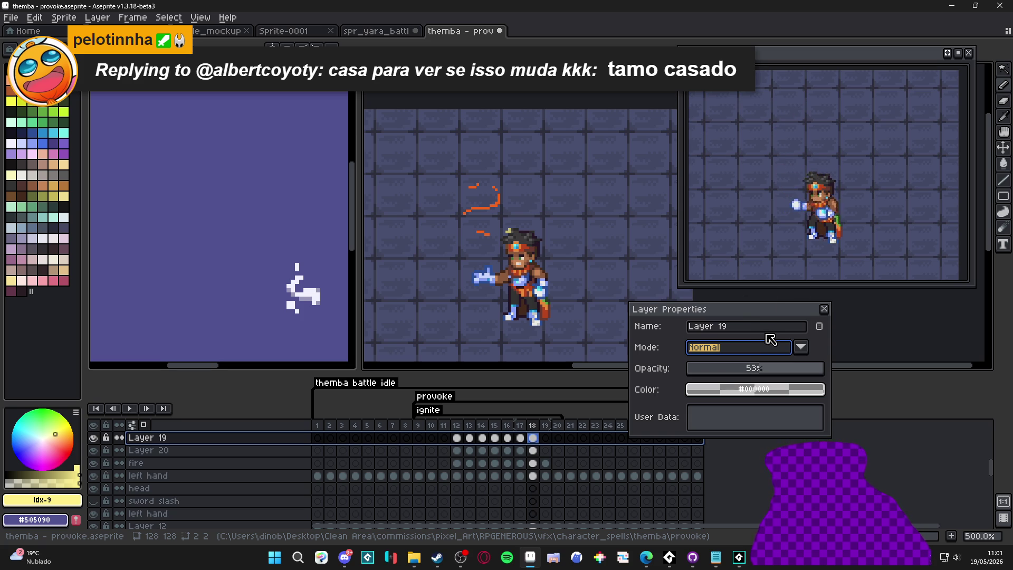
pyautogui.click(765, 357)
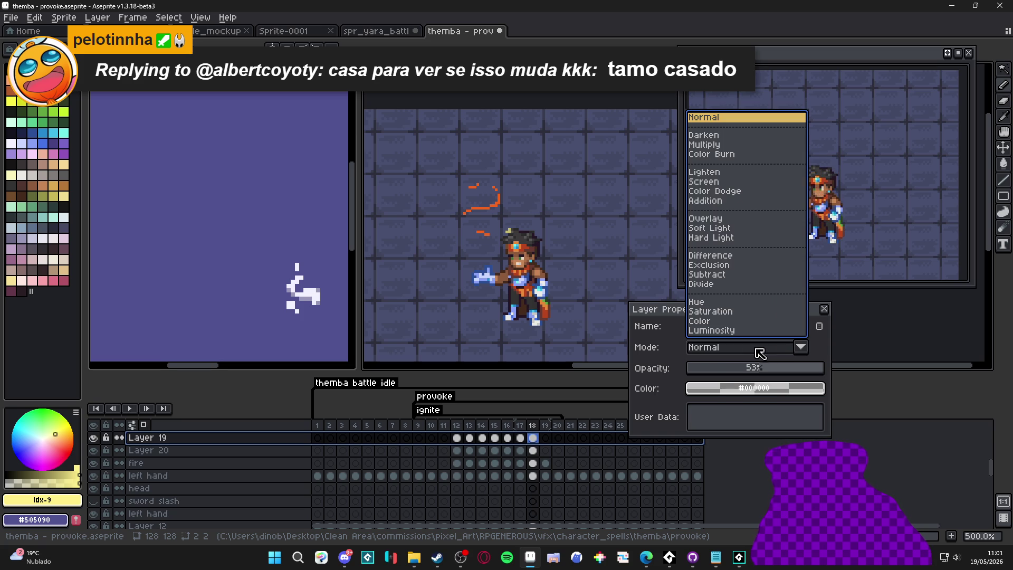
pyautogui.click(725, 176)
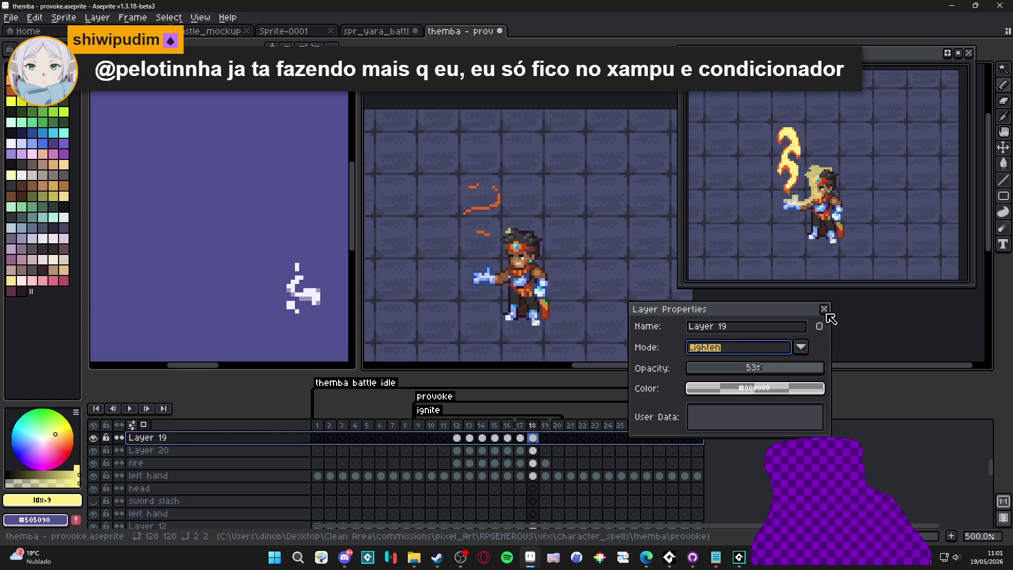
pyautogui.click(801, 347)
pyautogui.click(727, 179)
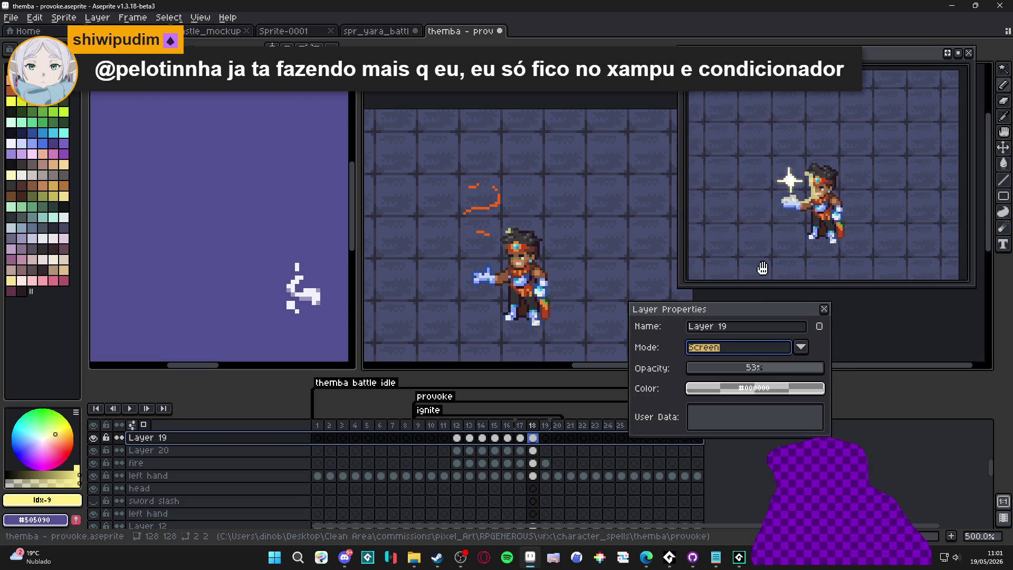
pyautogui.click(824, 309)
pyautogui.click(93, 438)
pyautogui.click(93, 438)
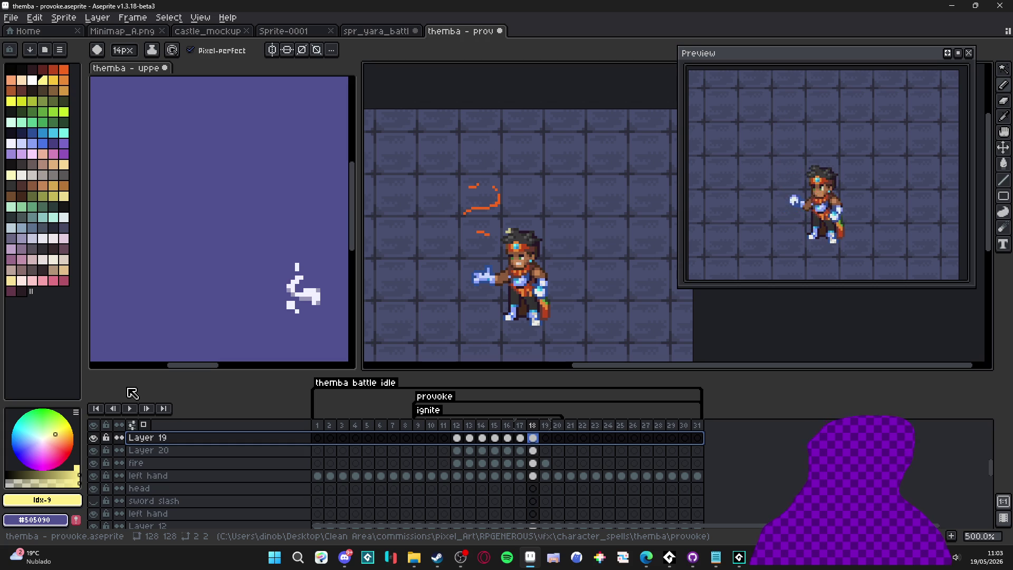
# Step: Step through frames 19, 20, 21 and 22, then back to frame 21
pyautogui.click(546, 426)
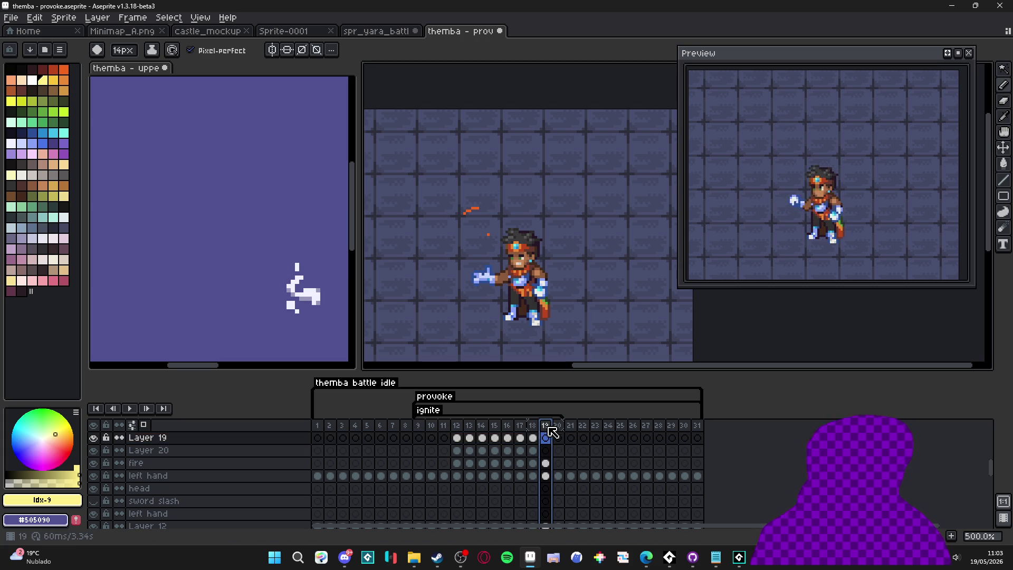
pyautogui.click(557, 428)
pyautogui.click(570, 427)
pyautogui.click(585, 432)
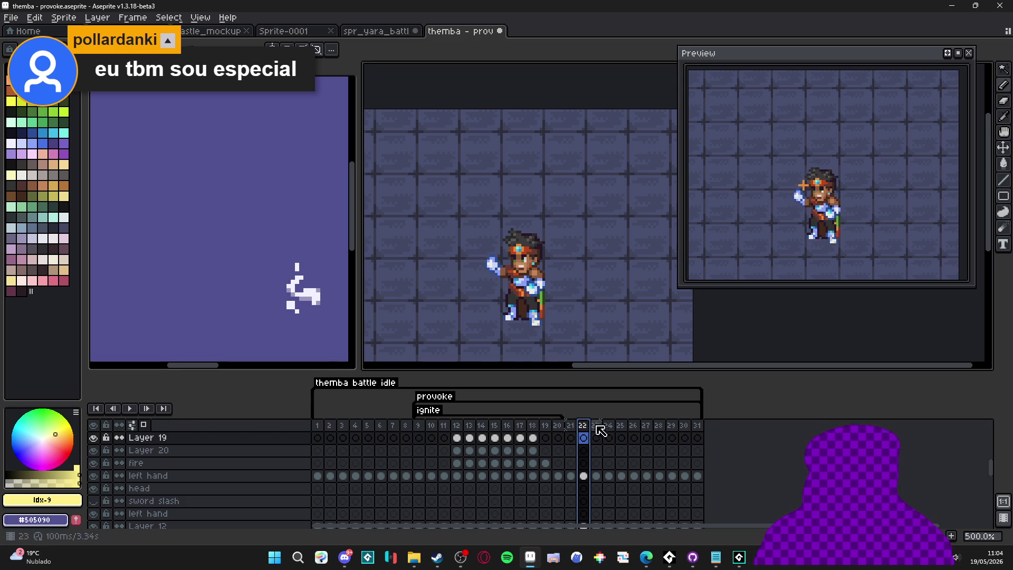
pyautogui.click(570, 431)
# Step: On frame 23, make Layer 24 active and try a skin fill on the face, then undo it
pyautogui.click(584, 431)
pyautogui.click(595, 436)
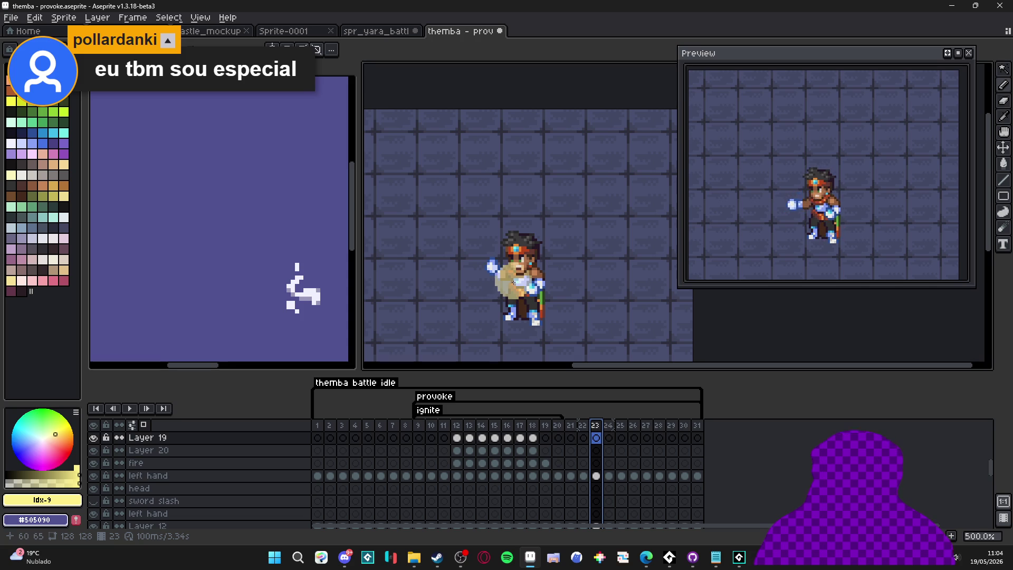
pyautogui.scroll(4, 527, 279)
pyautogui.keyDown('ctrl'); pyautogui.click(521, 279); pyautogui.keyUp('ctrl')
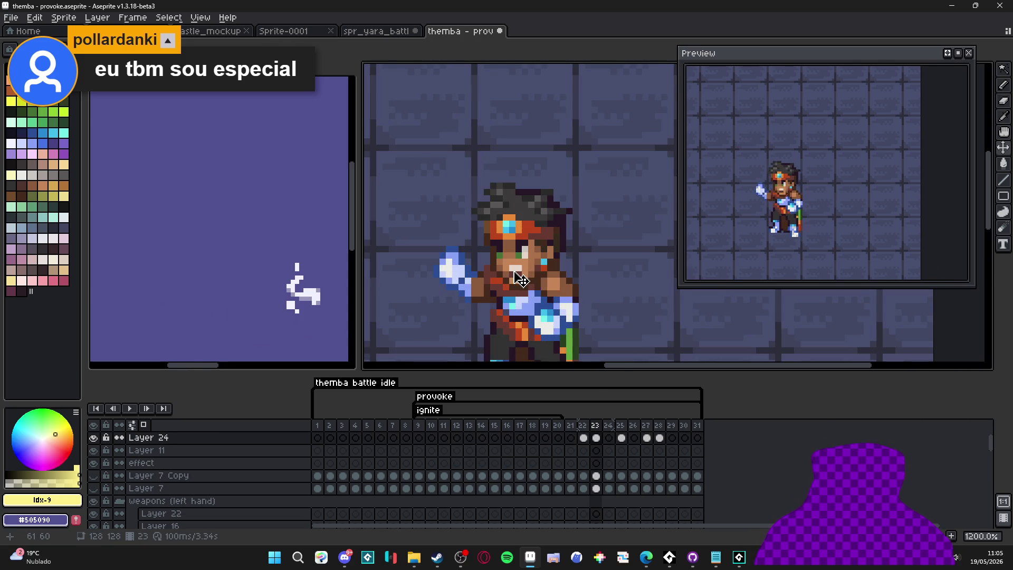
pyautogui.scroll(3, 521, 280)
pyautogui.press('m')
pyautogui.moveTo(516, 257); pyautogui.dragTo(532, 286)
pyautogui.hotkey('ctrl', 'd')
pyautogui.press('g')
pyautogui.keyDown('alt'); pyautogui.click(533, 269); pyautogui.keyUp('alt')
pyautogui.click(533, 269)
pyautogui.hotkey('ctrl', 'z')
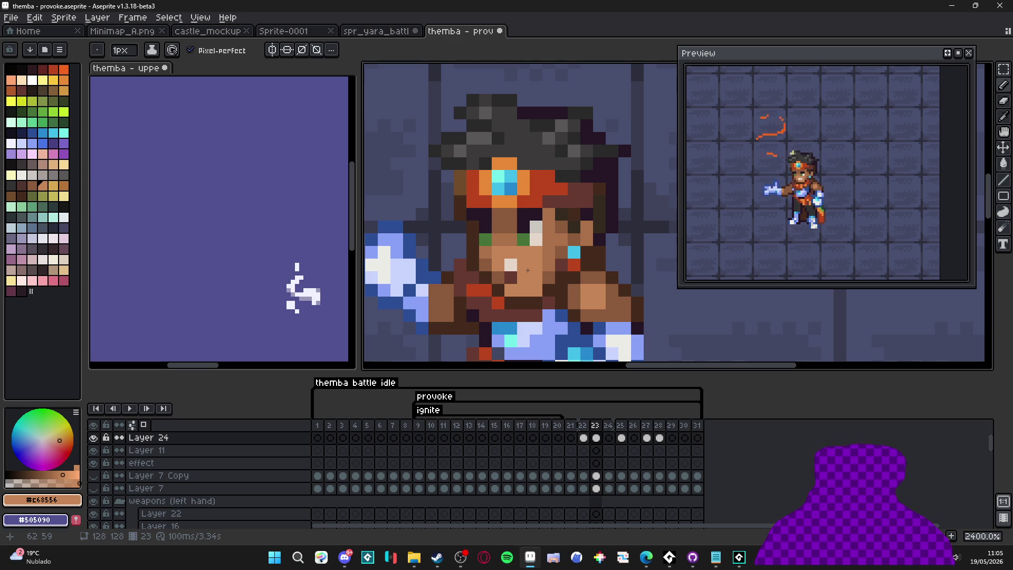
pyautogui.scroll(-2, 527, 270)
pyautogui.scroll(-1, 612, 435)
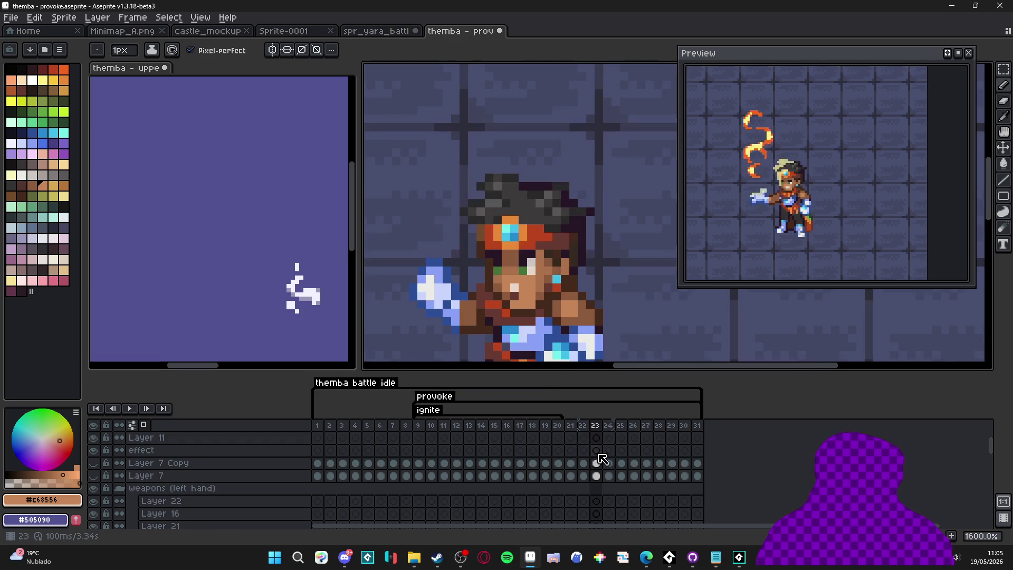
# Step: On frame 28, recolour the stray cream face pixel to #c68556 and add a new layer above Layer 24
pyautogui.click(608, 426)
pyautogui.click(622, 427)
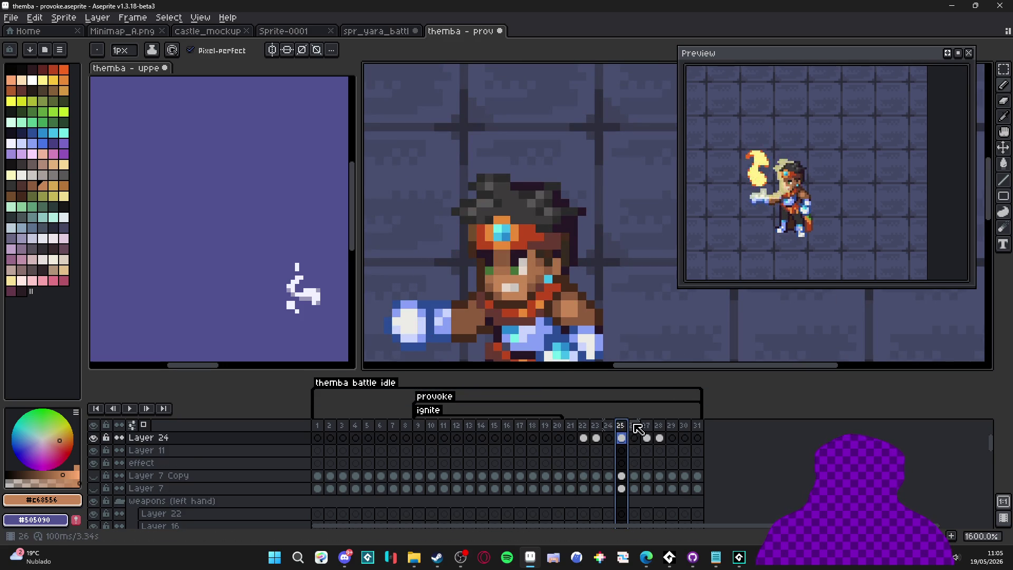
pyautogui.click(635, 427)
pyautogui.click(647, 427)
pyautogui.click(660, 427)
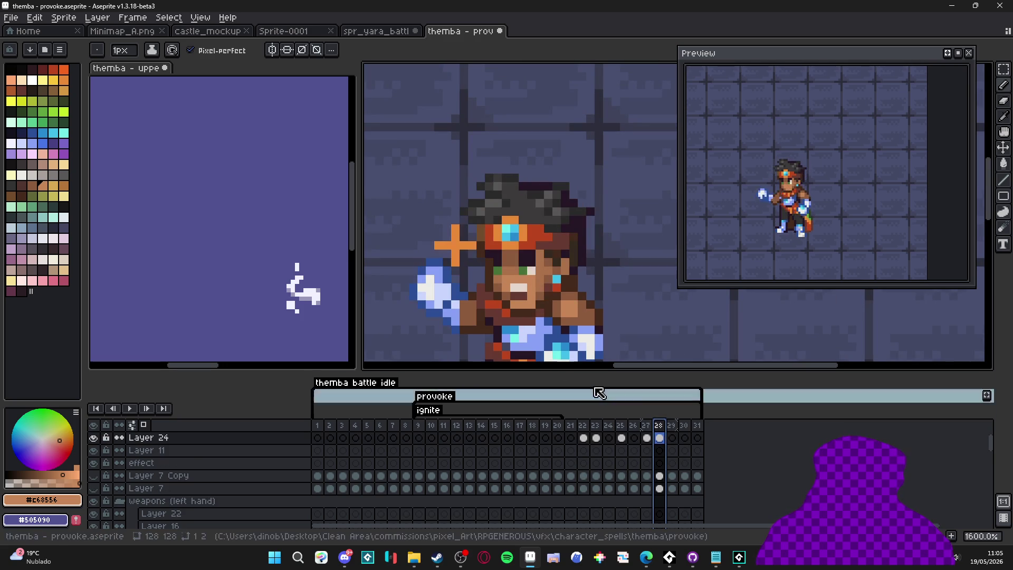
pyautogui.scroll(3, 526, 296)
pyautogui.click(519, 278)
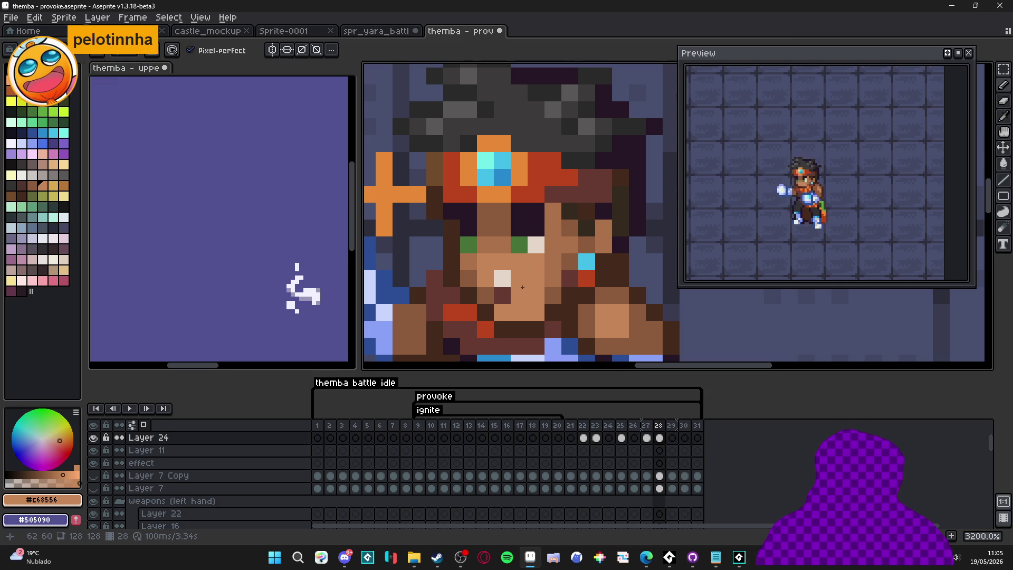
pyautogui.scroll(-5, 523, 287)
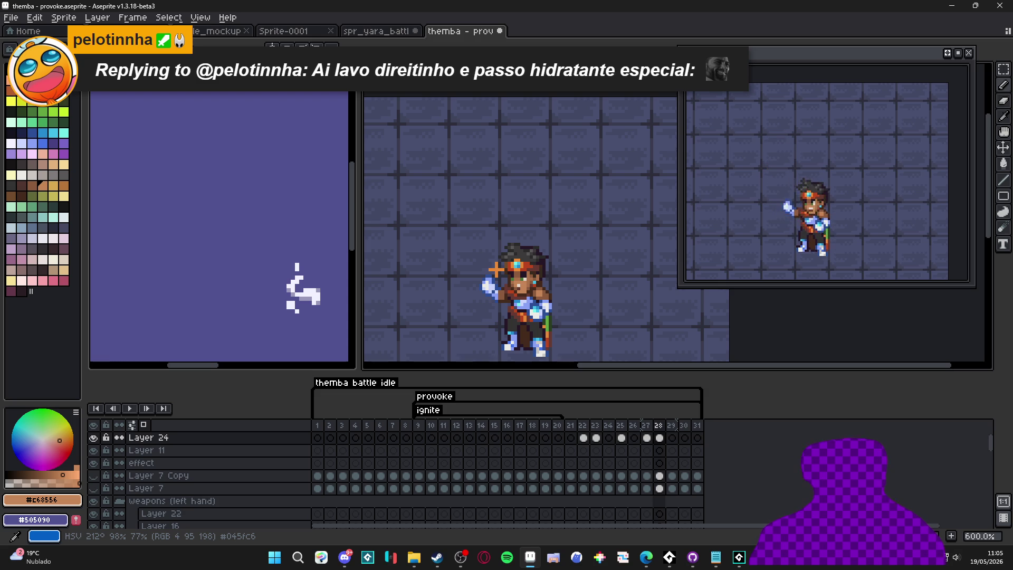
pyautogui.scroll(3, 495, 269)
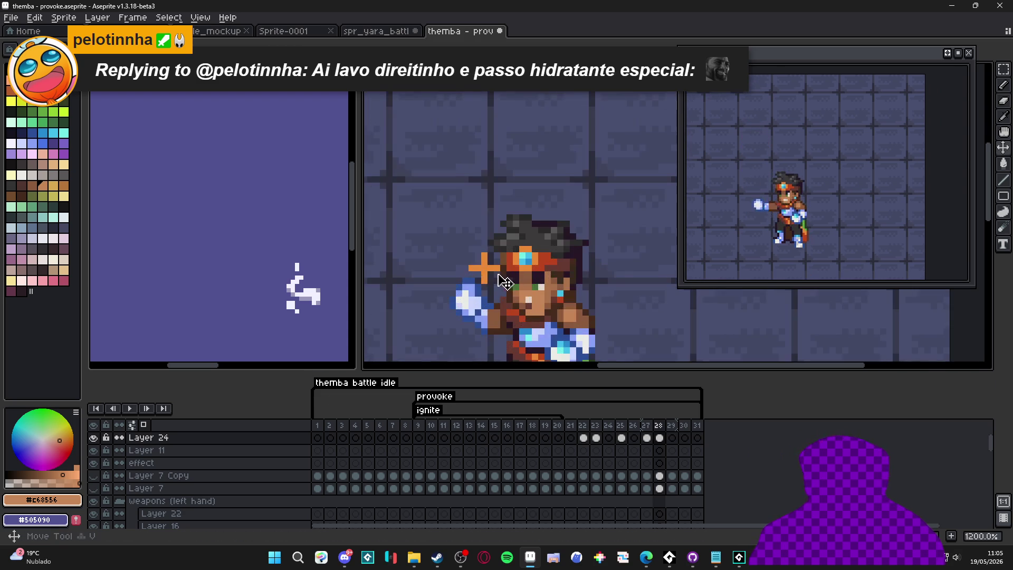
pyautogui.hotkey('shift', 'n')
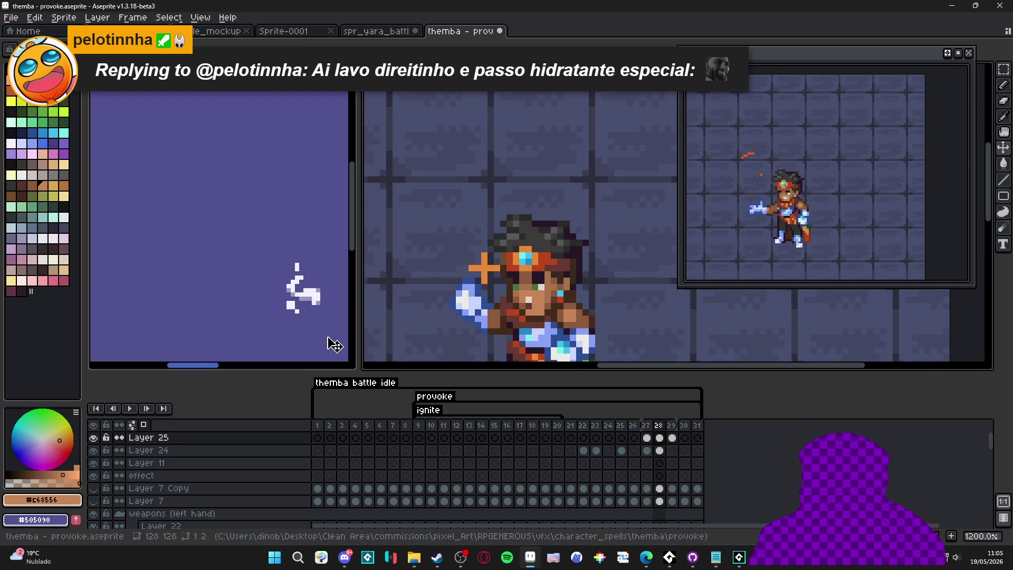
pyautogui.click(671, 437)
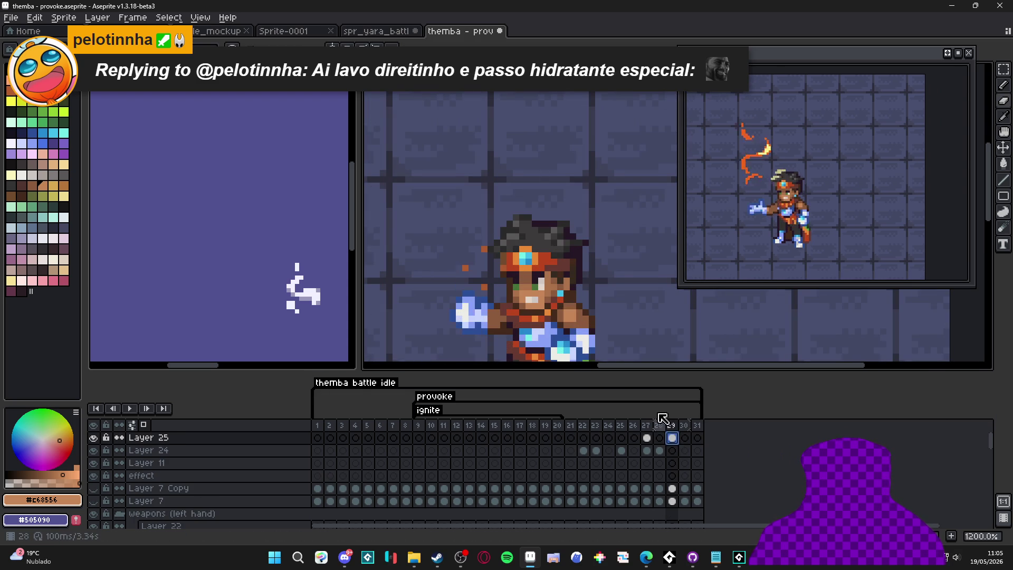
pyautogui.click(647, 438)
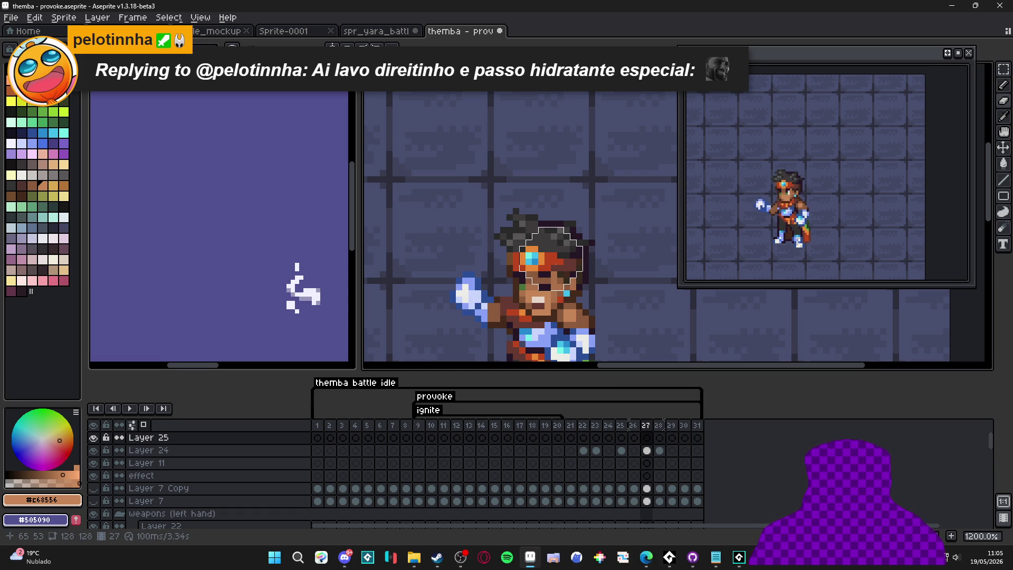
pyautogui.scroll(-2, 551, 259)
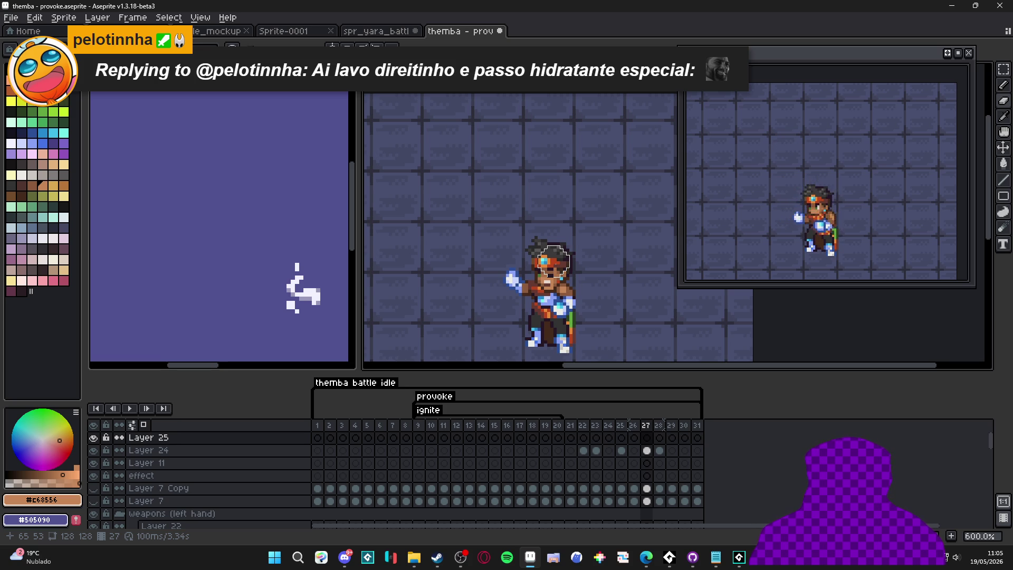
pyautogui.scroll(-1, 553, 259)
pyautogui.scroll(-1, 549, 248)
pyautogui.scroll(1, 546, 238)
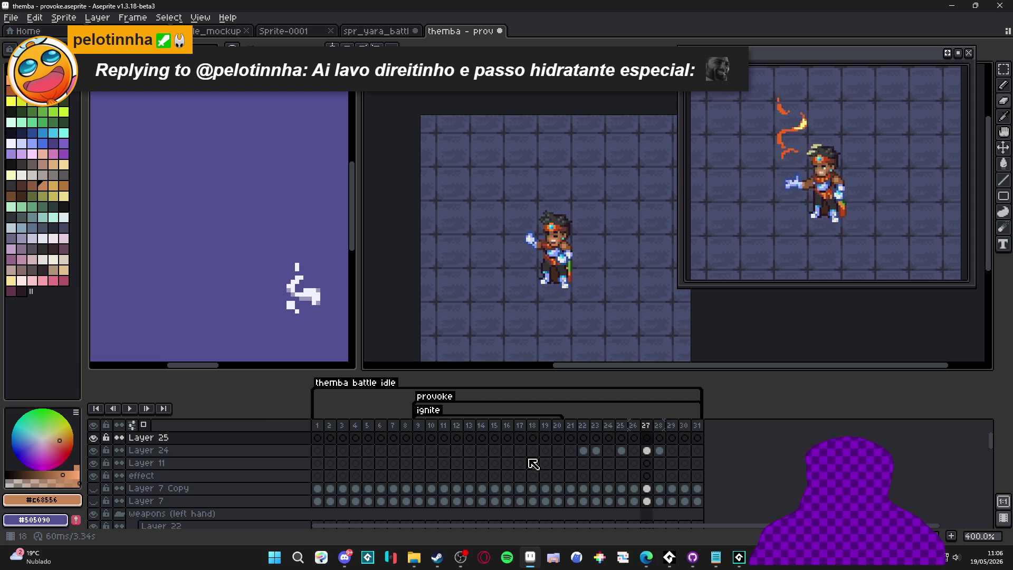
pyautogui.click(684, 425)
pyautogui.click(697, 438)
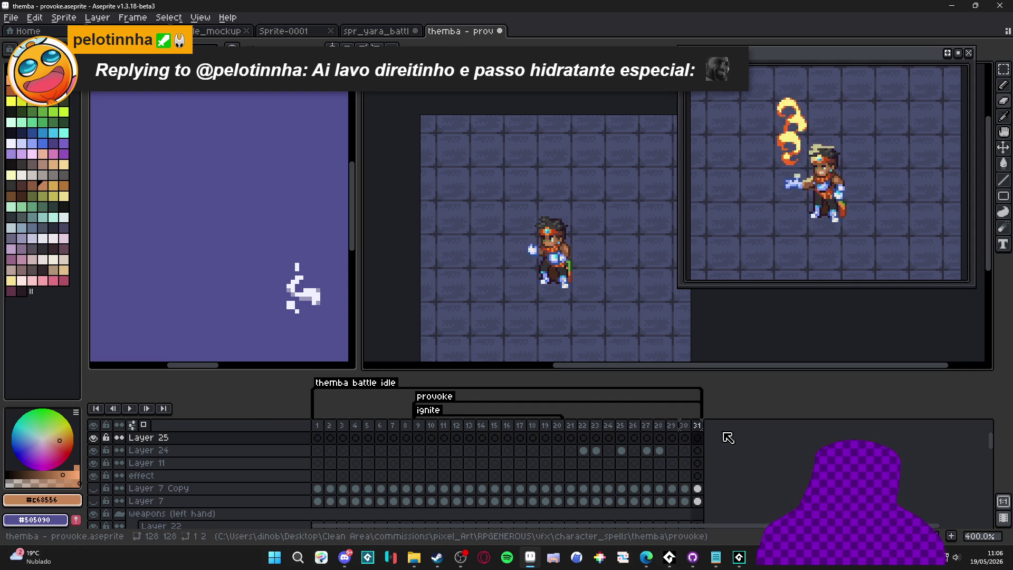
pyautogui.click(419, 438)
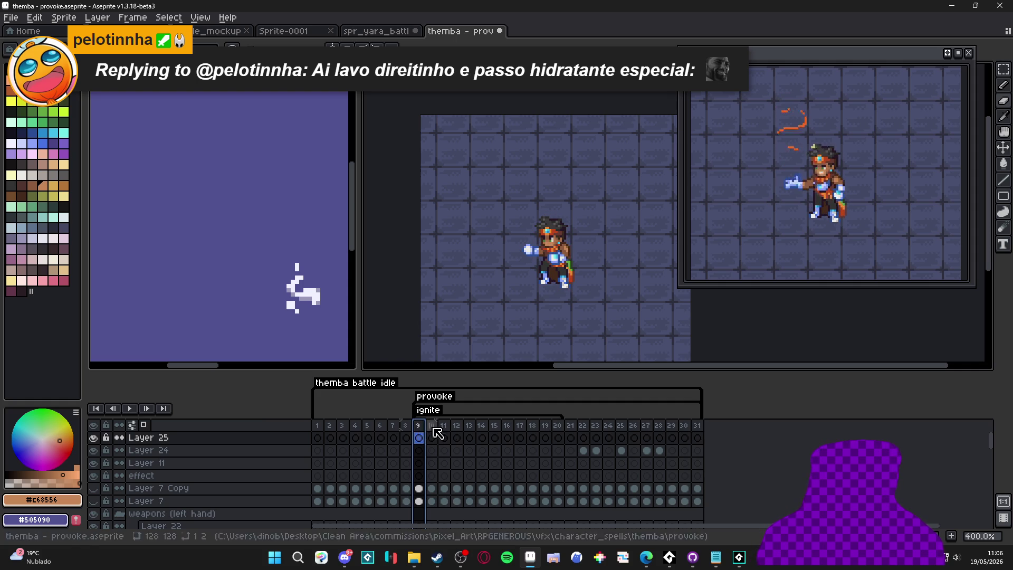
pyautogui.click(696, 425)
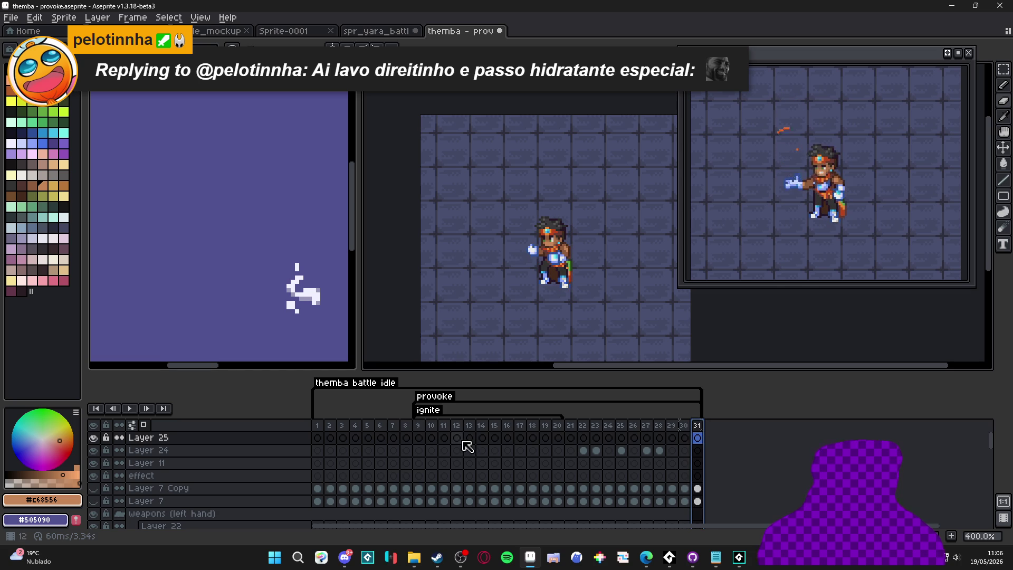
pyautogui.click(422, 428)
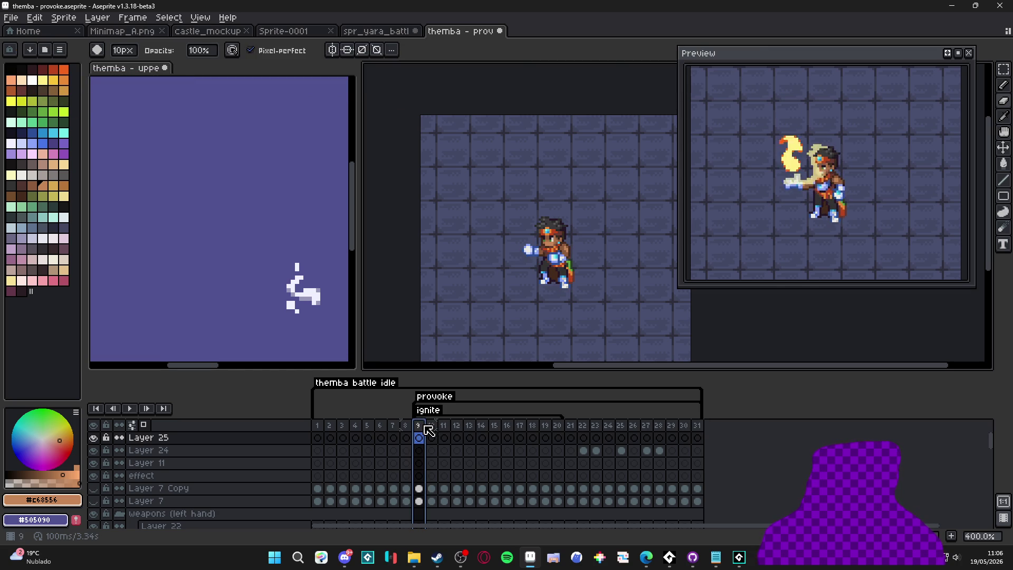
pyautogui.moveTo(427, 428)
pyautogui.mouseDown()
pyautogui.moveTo(707, 423)
pyautogui.moveTo(694, 430)
pyautogui.mouseUp()
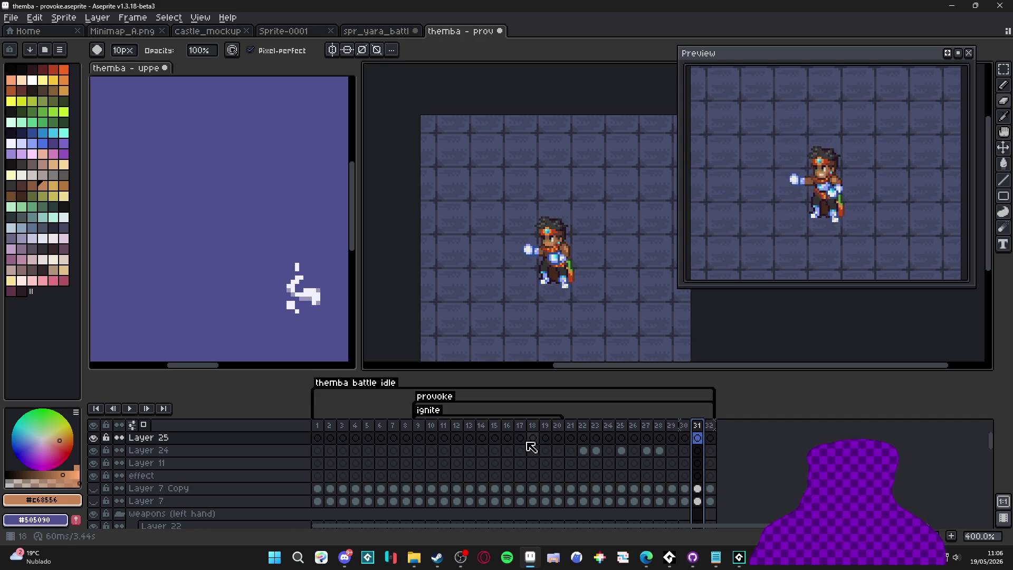
pyautogui.click(432, 426)
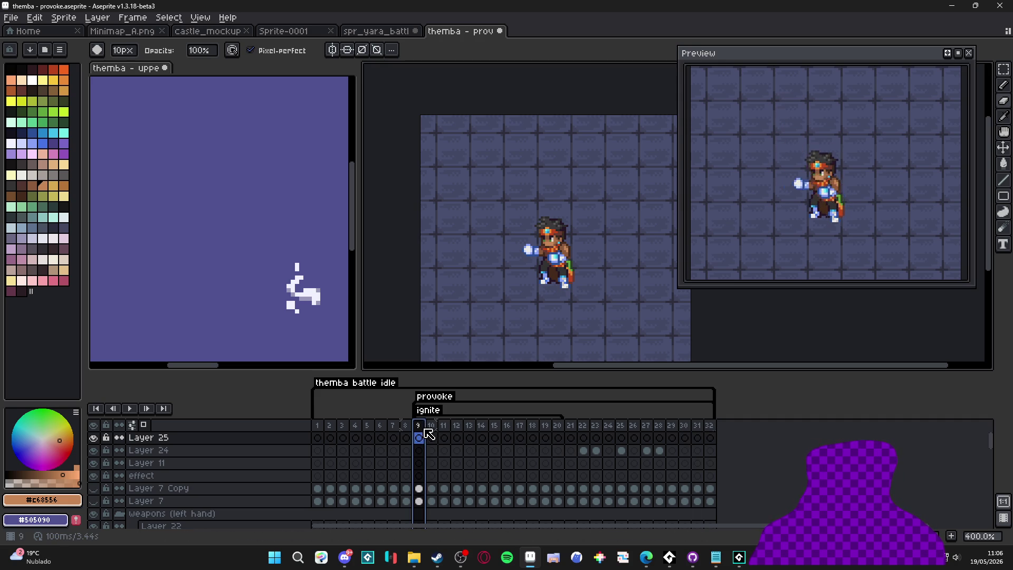
pyautogui.click(697, 432)
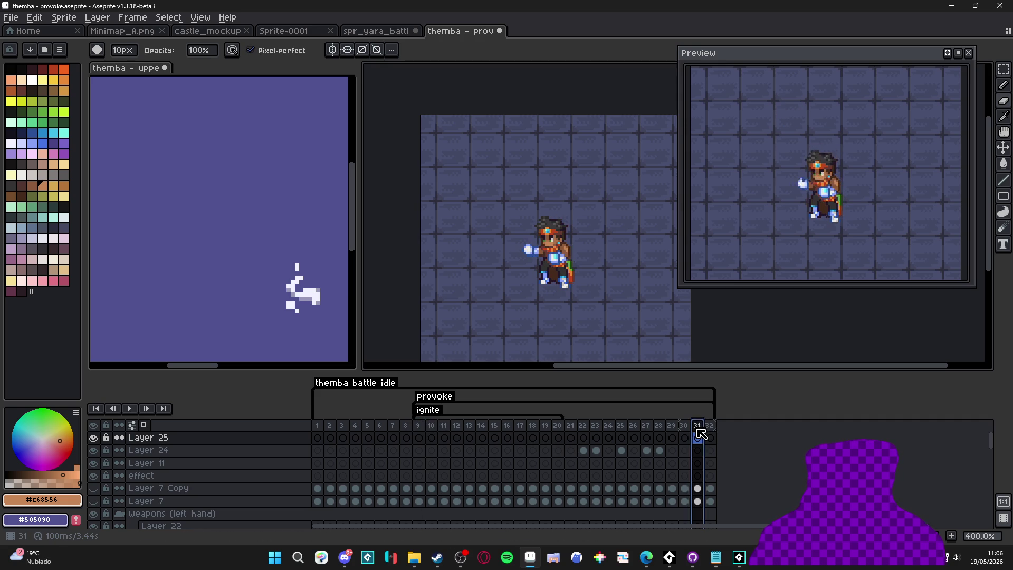
pyautogui.click(687, 431)
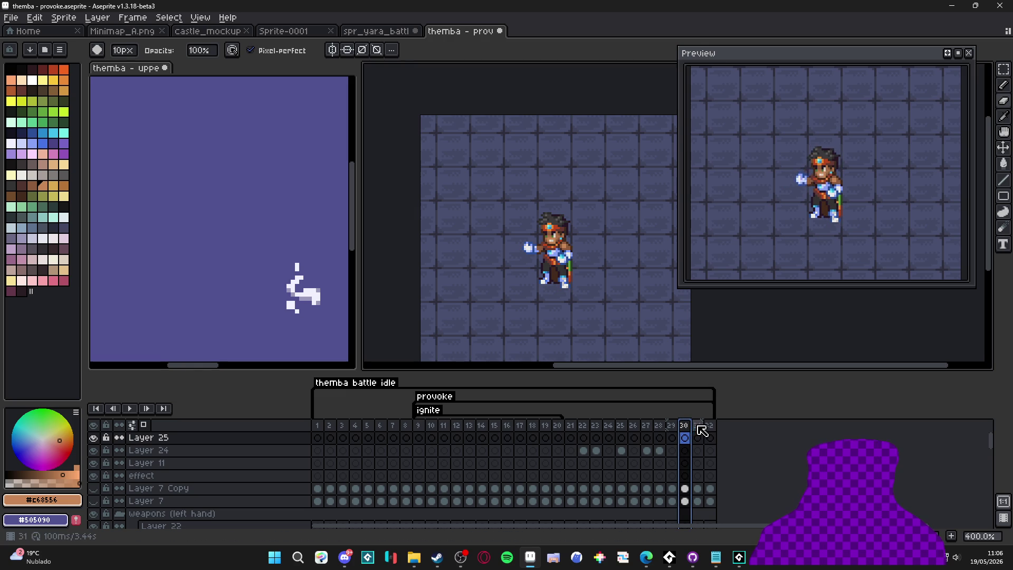
pyautogui.click(697, 435)
pyautogui.click(711, 428)
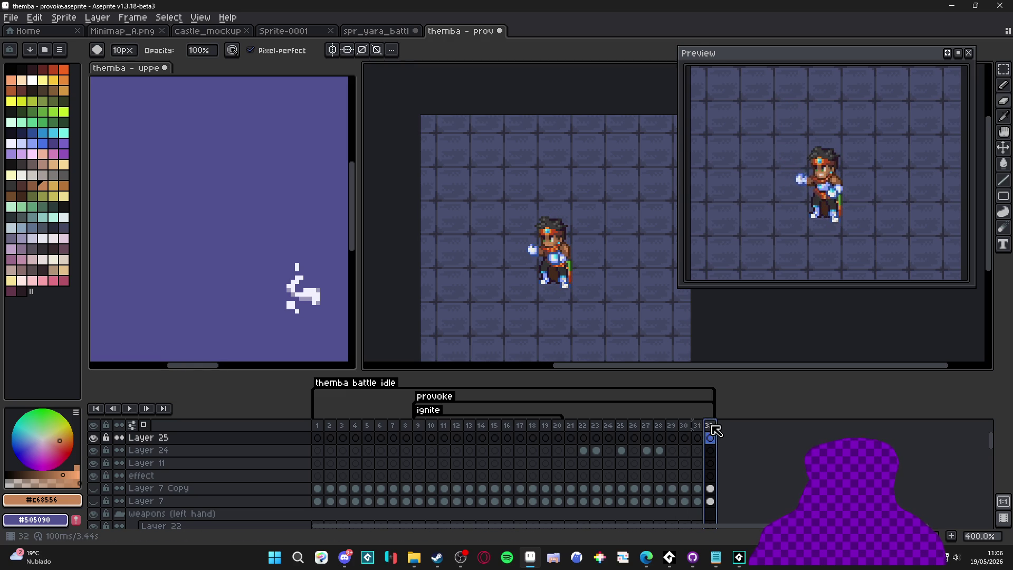
pyautogui.hotkey('alt', 'n')
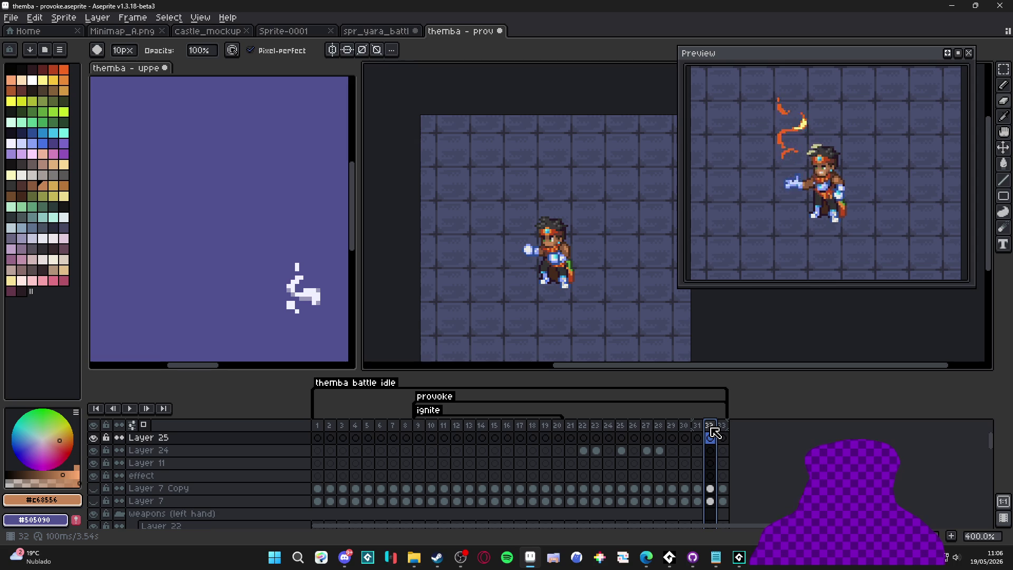
pyautogui.click(724, 430)
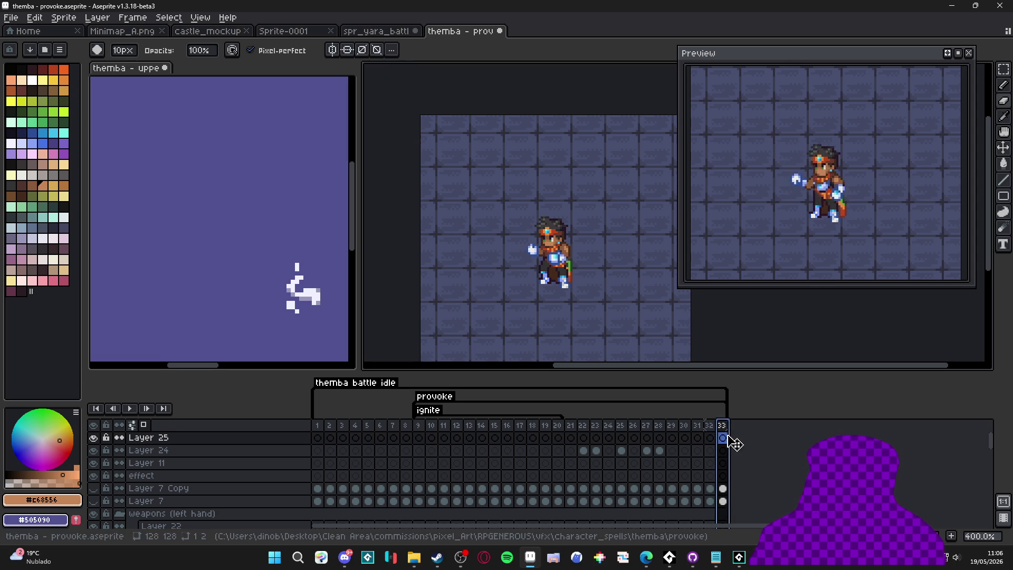
pyautogui.click(712, 427)
pyautogui.hotkey('alt', 'n')
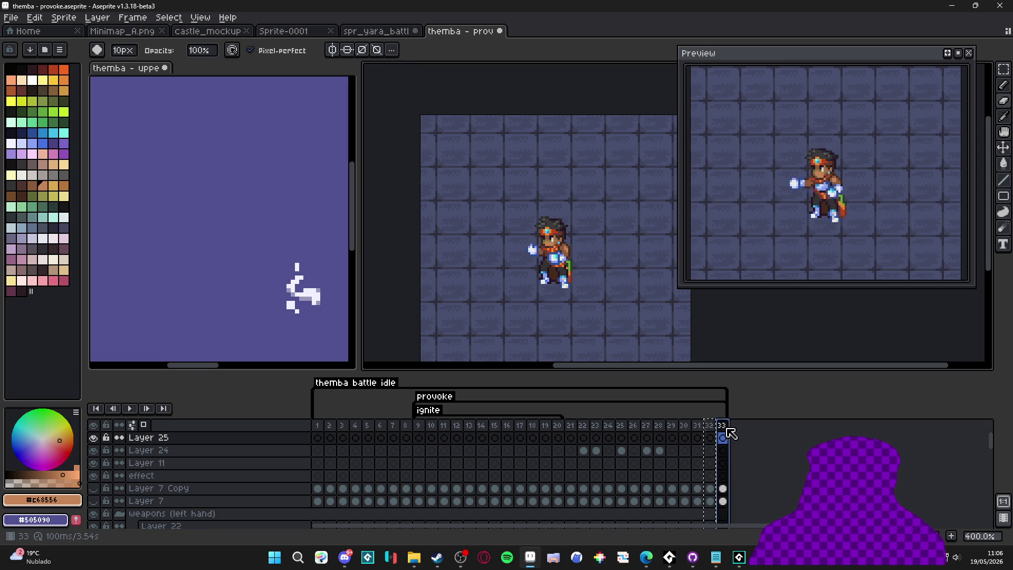
pyautogui.click(737, 427)
pyautogui.hotkey('alt', 'c')
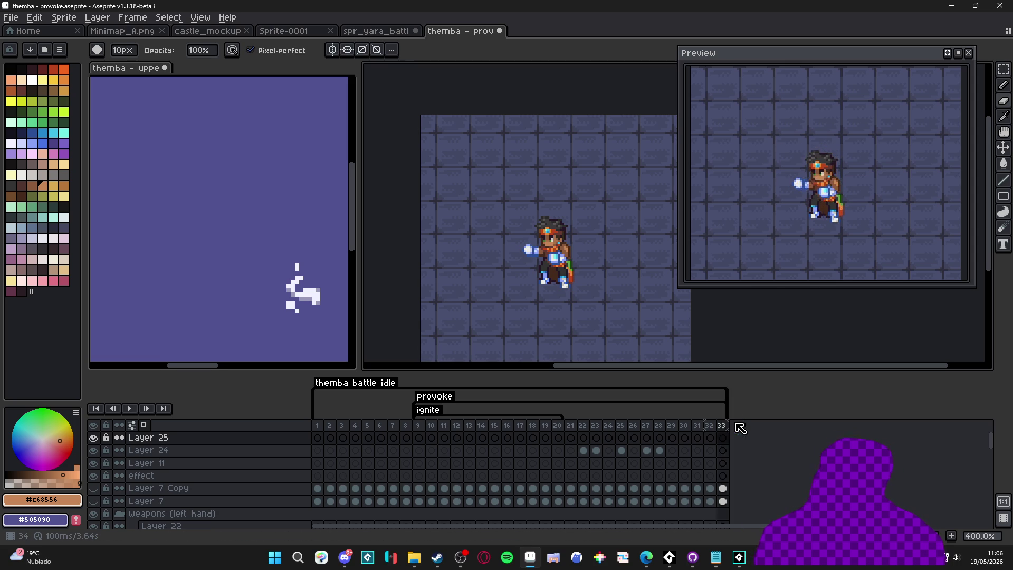
pyautogui.hotkey('alt', 'c')
pyautogui.click(699, 426)
pyautogui.click(713, 426)
pyautogui.hotkey('alt', 'c')
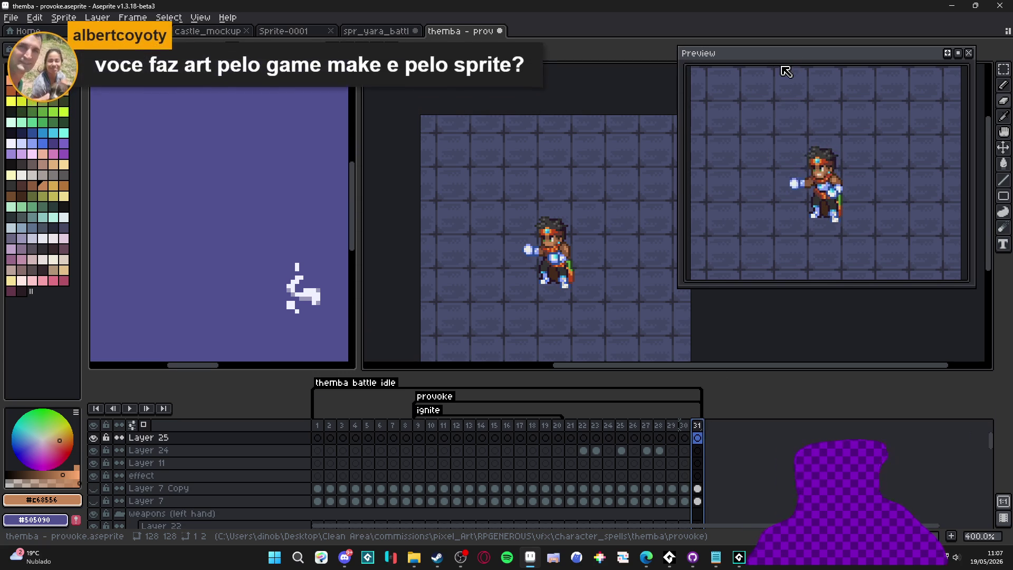
# Step: Save themba - provoke.aseprite with Ctrl+S, keeping the 31-frame animation and its firelight layers
pyautogui.hotkey('ctrl', 's')
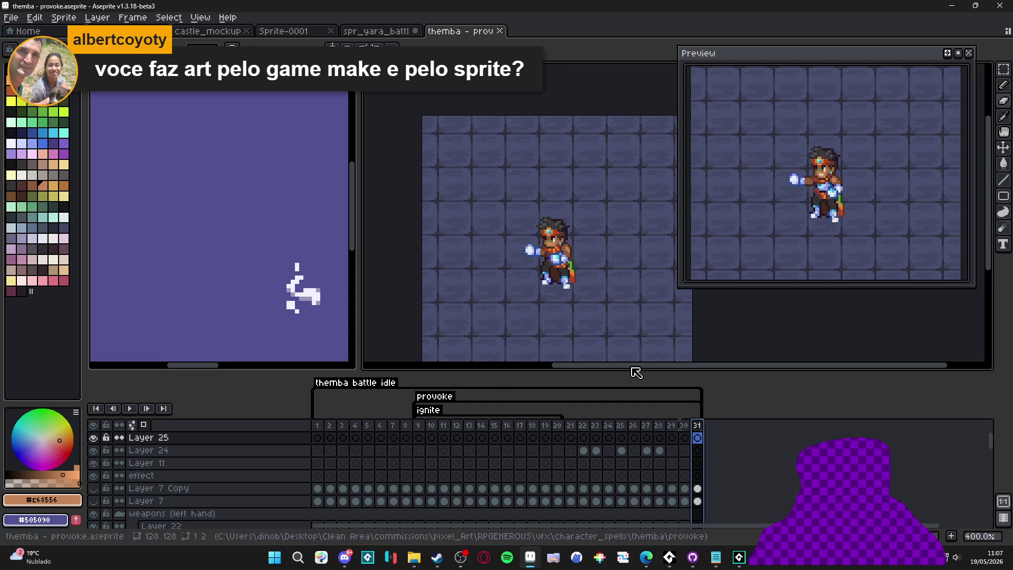
# Step: Step through frames 9 to 12, make the fire layer active and pick white as the colour
pyautogui.click(421, 426)
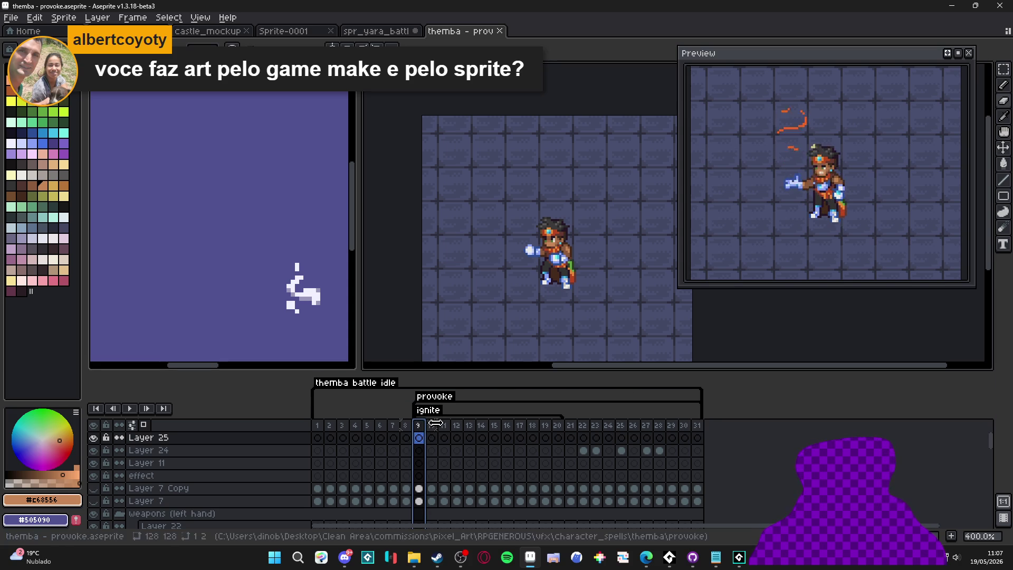
pyautogui.click(431, 426)
pyautogui.click(444, 426)
pyautogui.click(457, 425)
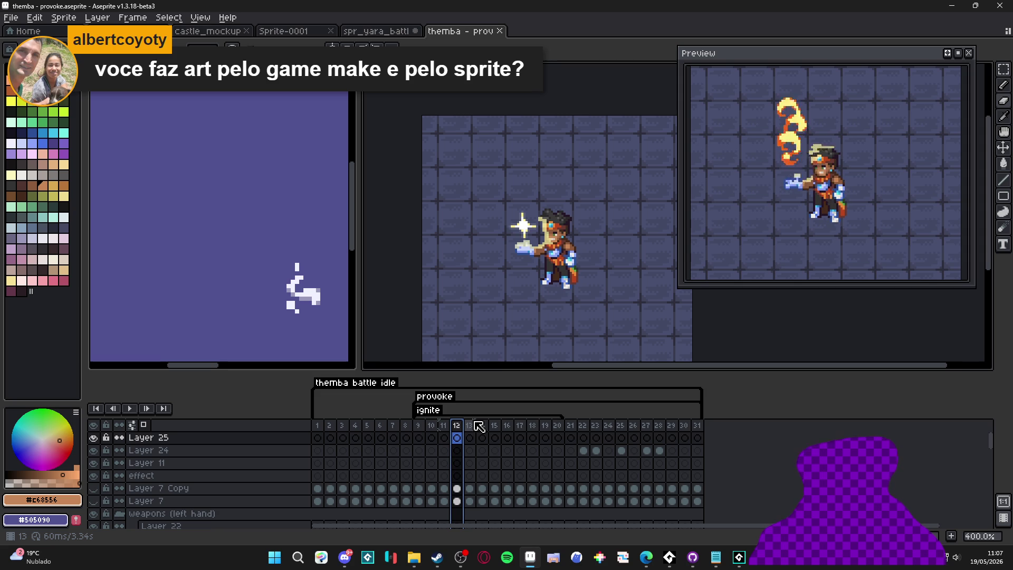
pyautogui.scroll(10, 522, 230)
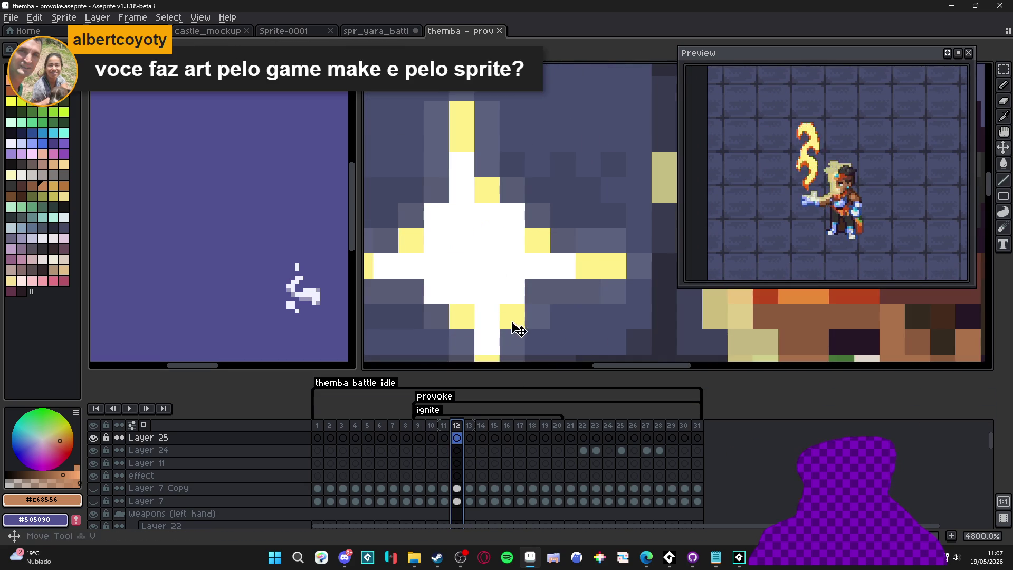
pyautogui.keyDown('ctrl'); pyautogui.click(517, 344); pyautogui.keyUp('ctrl')
pyautogui.moveTo(517, 344)
pyautogui.mouseDown()
pyautogui.moveTo(525, 186)
pyautogui.moveTo(526, 205)
pyautogui.mouseUp()
pyautogui.keyDown('alt'); pyautogui.click(526, 205); pyautogui.keyUp('alt')
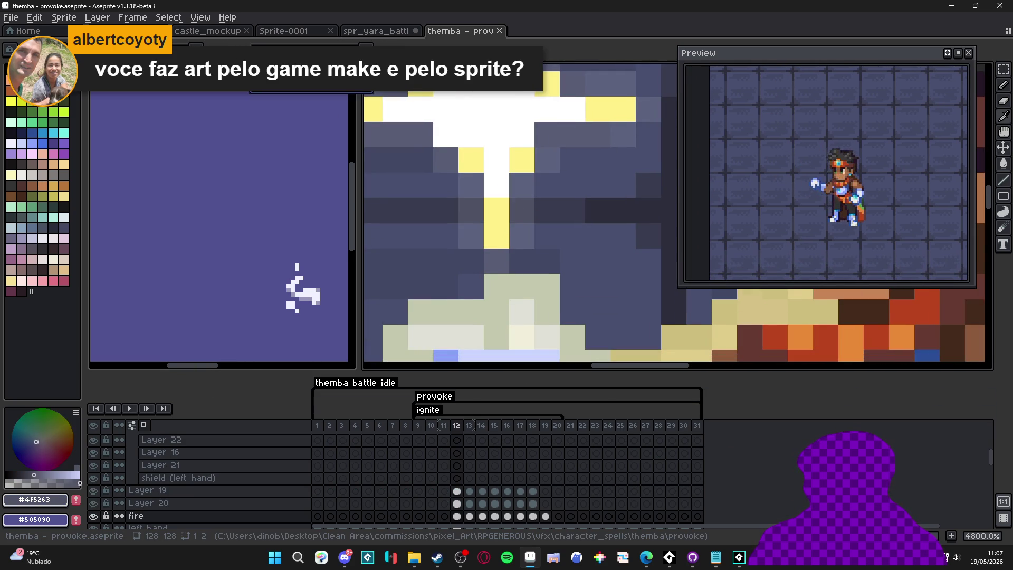
pyautogui.keyDown('alt'); pyautogui.click(527, 226); pyautogui.keyUp('alt')
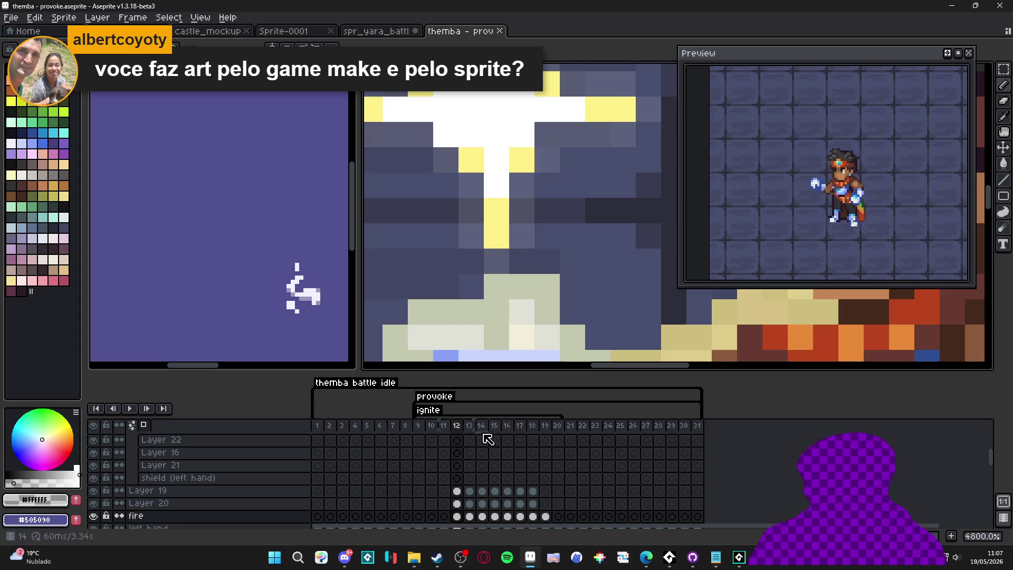
# Step: On frame 13, marquee-select the upper flame beside Themba's hand and trim off its lower-left part
pyautogui.scroll(-3, 476, 255)
pyautogui.scroll(-1, 476, 256)
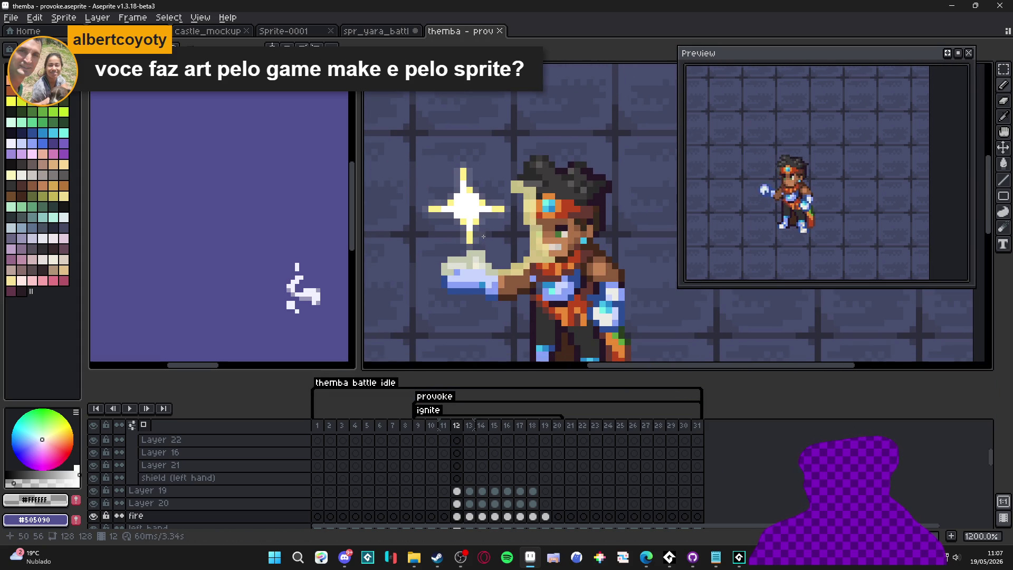
pyautogui.press('Right')
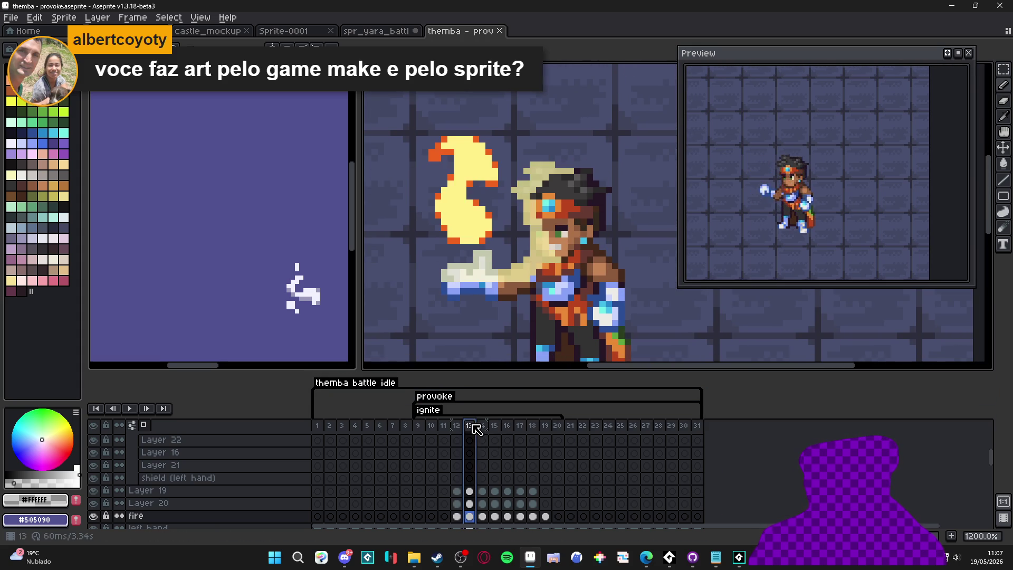
pyautogui.click(499, 174)
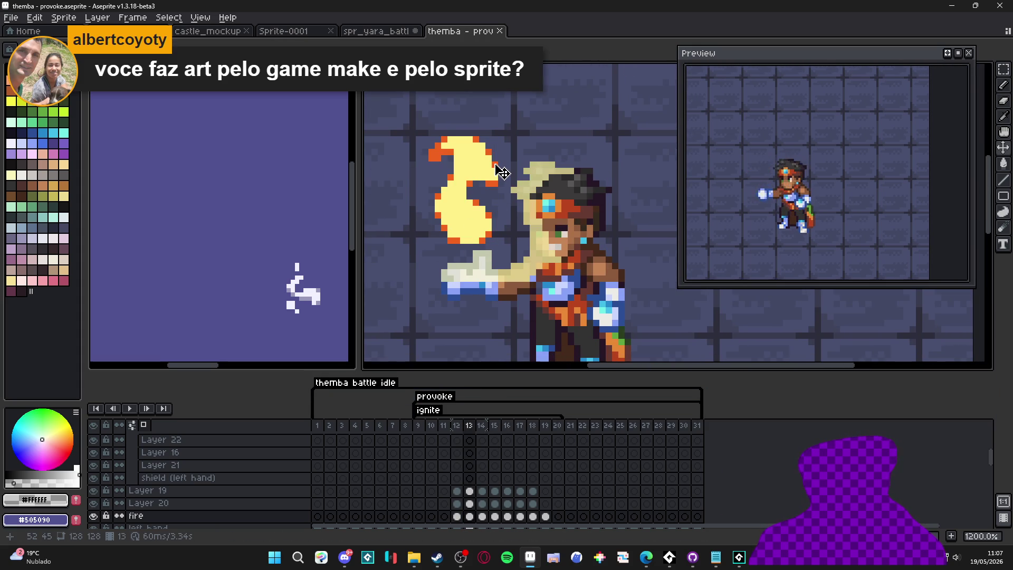
pyautogui.press('m')
pyautogui.moveTo(504, 125)
pyautogui.mouseDown()
pyautogui.moveTo(442, 181)
pyautogui.moveTo(406, 183)
pyautogui.moveTo(481, 215)
pyautogui.moveTo(497, 238)
pyautogui.mouseUp()
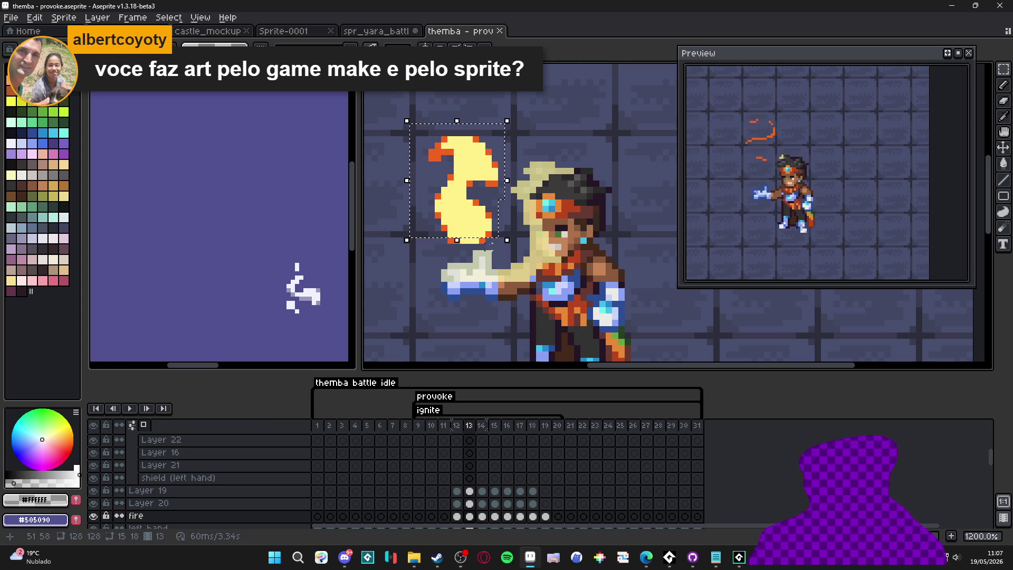
pyautogui.moveTo(409, 202)
pyautogui.mouseDown()
pyautogui.moveTo(430, 244)
pyautogui.moveTo(434, 221)
pyautogui.mouseUp()
# Step: Apply the white outline to the selected flame on frame 13, then select and outline the fire on frame 14
pyautogui.hotkey('shift', 'o')
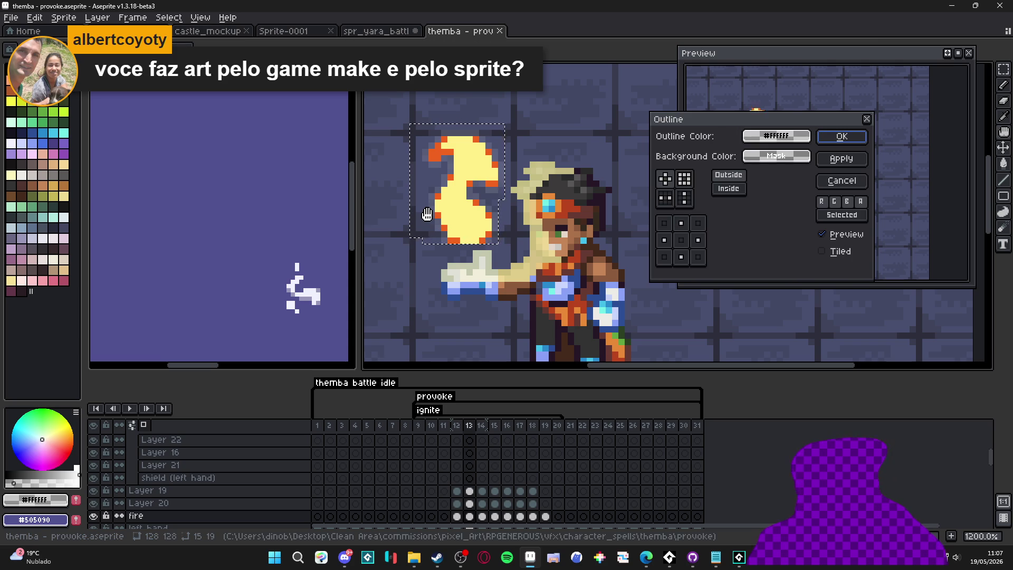
pyautogui.click(858, 142)
pyautogui.hotkey('ctrl', 'd')
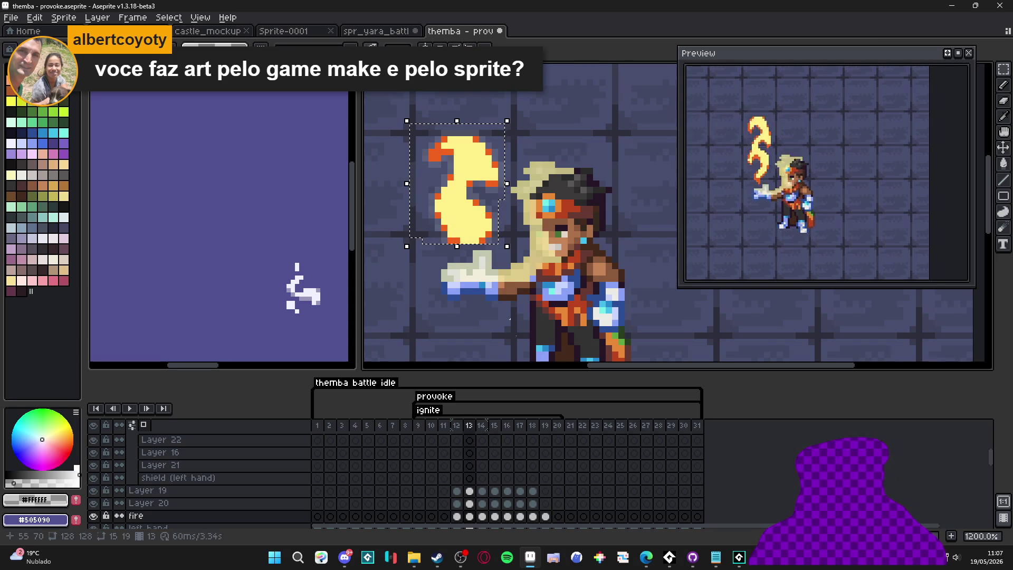
pyautogui.scroll(-2, 496, 148)
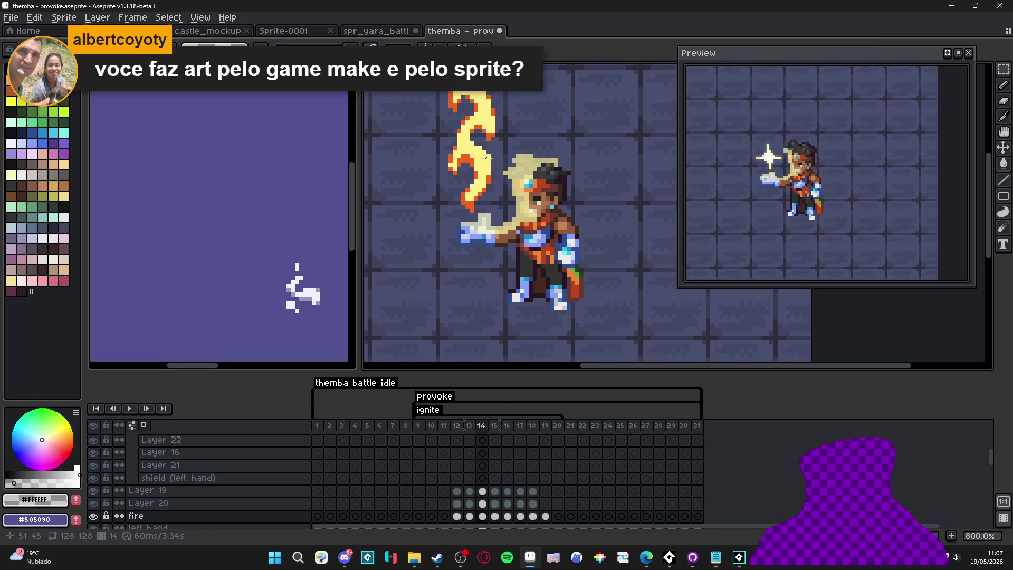
pyautogui.moveTo(438, 93); pyautogui.dragTo(499, 178)
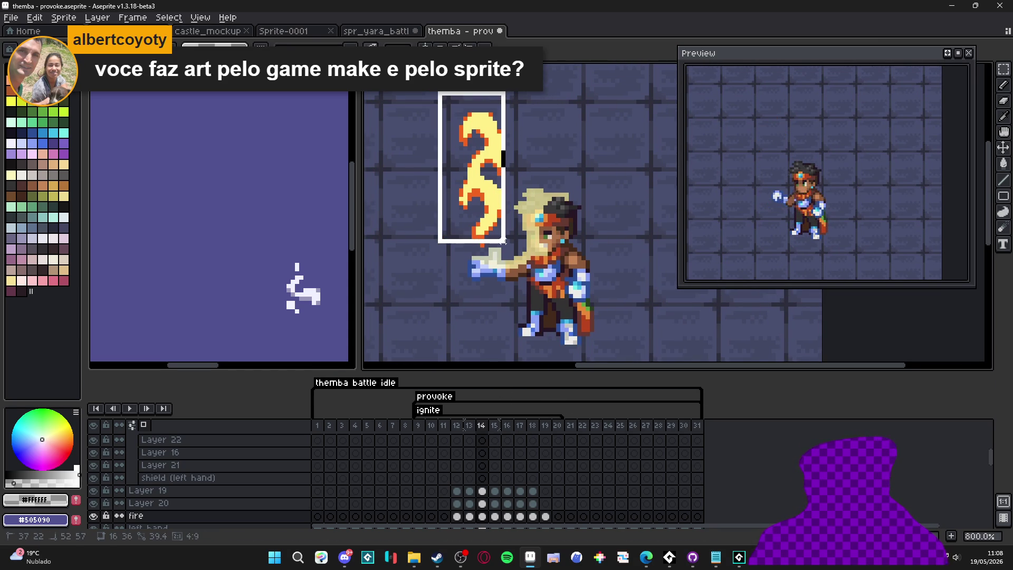
pyautogui.scroll(5, 504, 242)
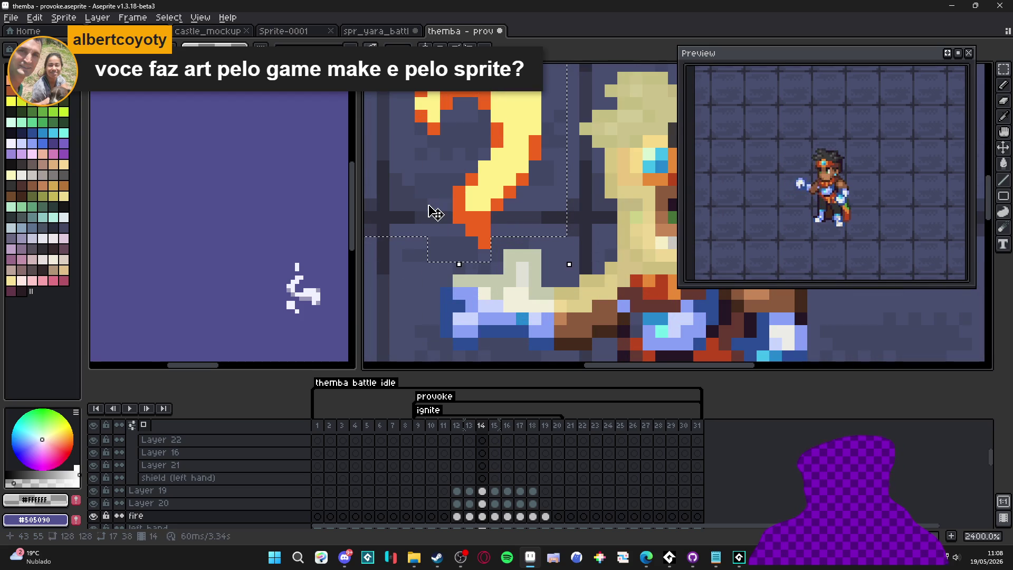
pyautogui.hotkey('shift', 'o')
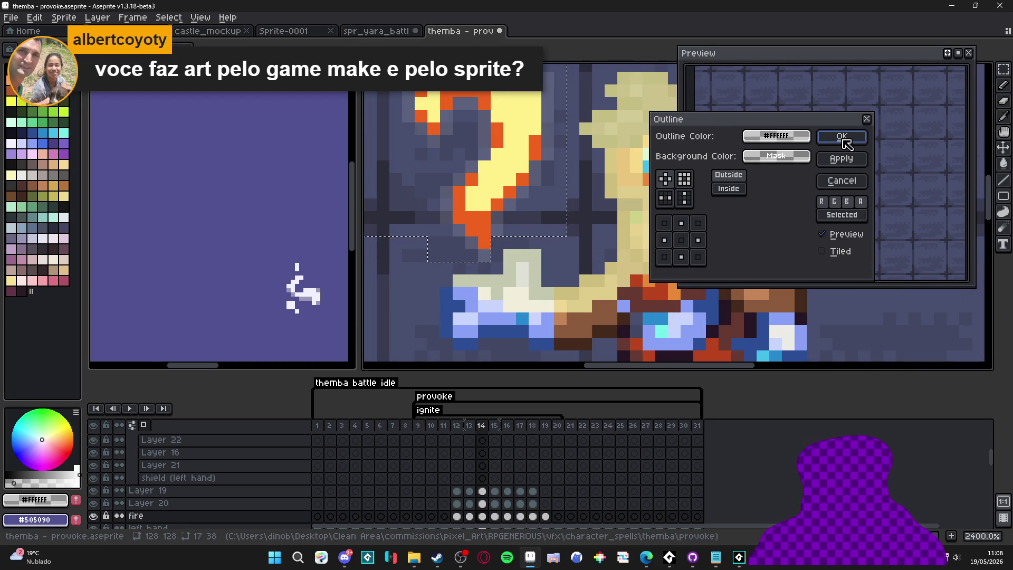
pyautogui.click(855, 143)
# Step: On frame 15, select the whole fire, apply the outline and clear the selection
pyautogui.scroll(-2, 475, 200)
pyautogui.scroll(-1, 477, 200)
pyautogui.press('Right')
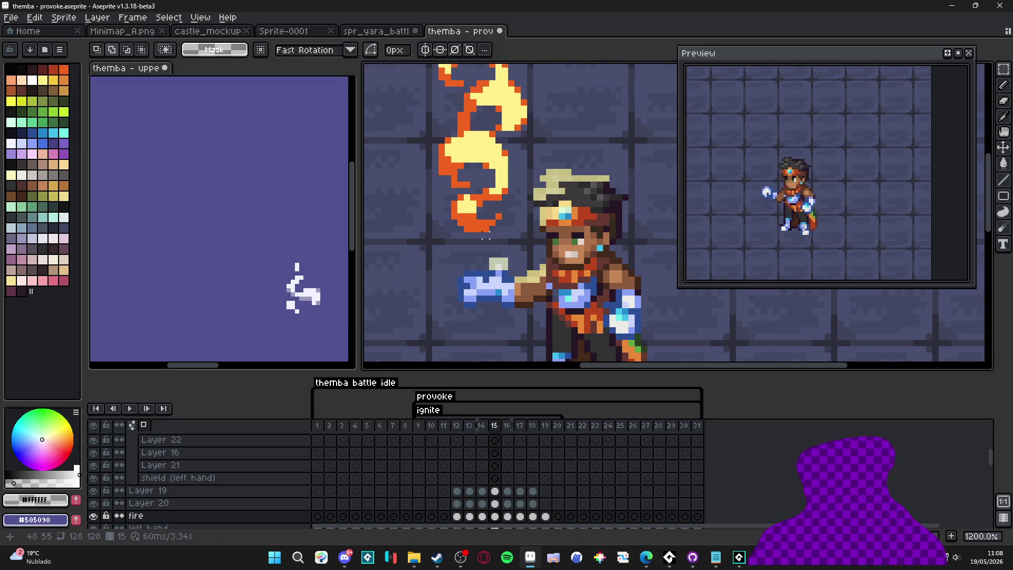
pyautogui.scroll(-1, 486, 236)
pyautogui.hotkey('ctrl', 'shift', 'd')
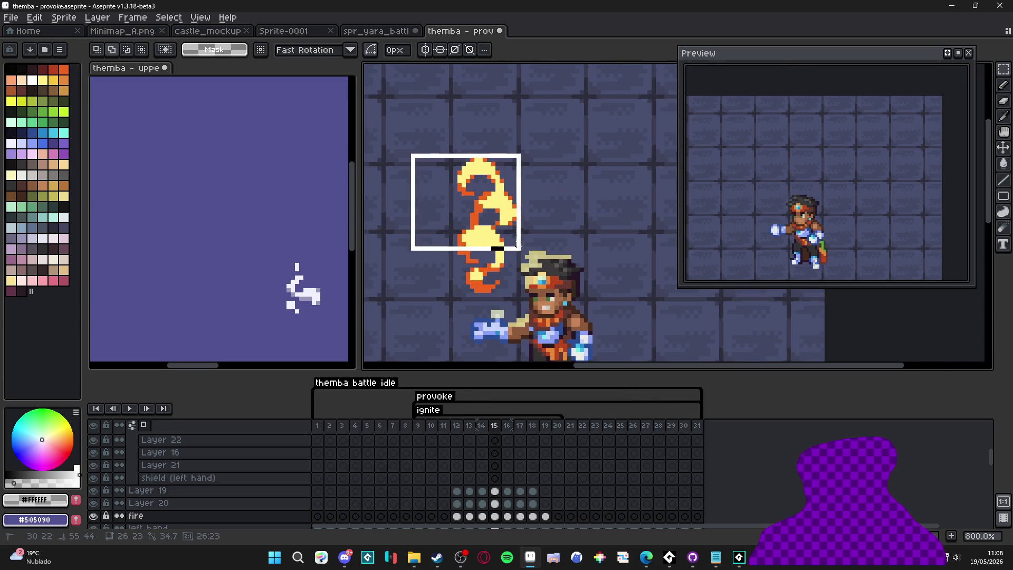
pyautogui.scroll(1, 508, 259)
pyautogui.moveTo(512, 299); pyautogui.dragTo(393, 170)
pyautogui.hotkey('shift', 'o')
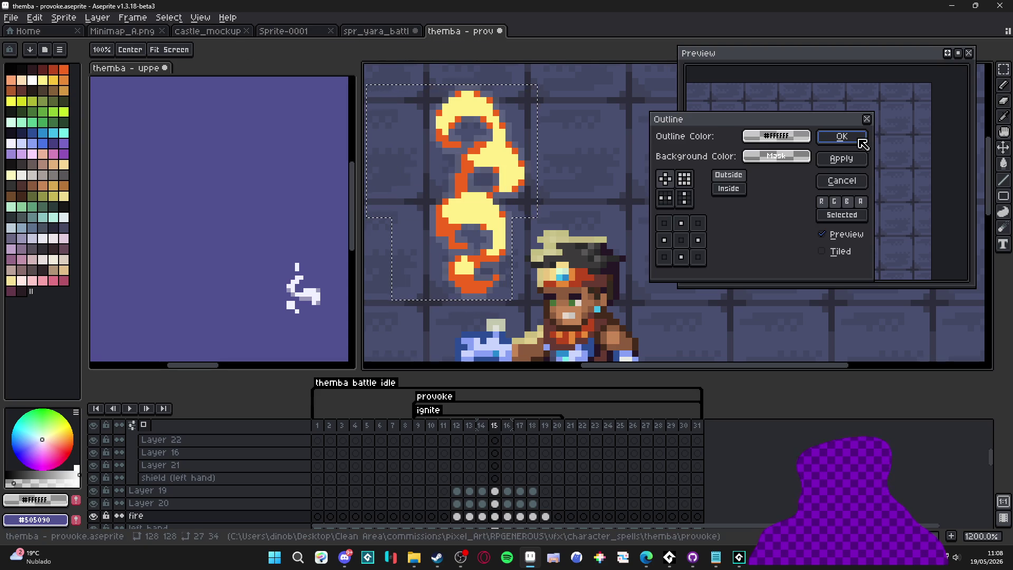
pyautogui.press('Return')
pyautogui.scroll(-3, 559, 164)
pyautogui.hotkey('ctrl', 'd')
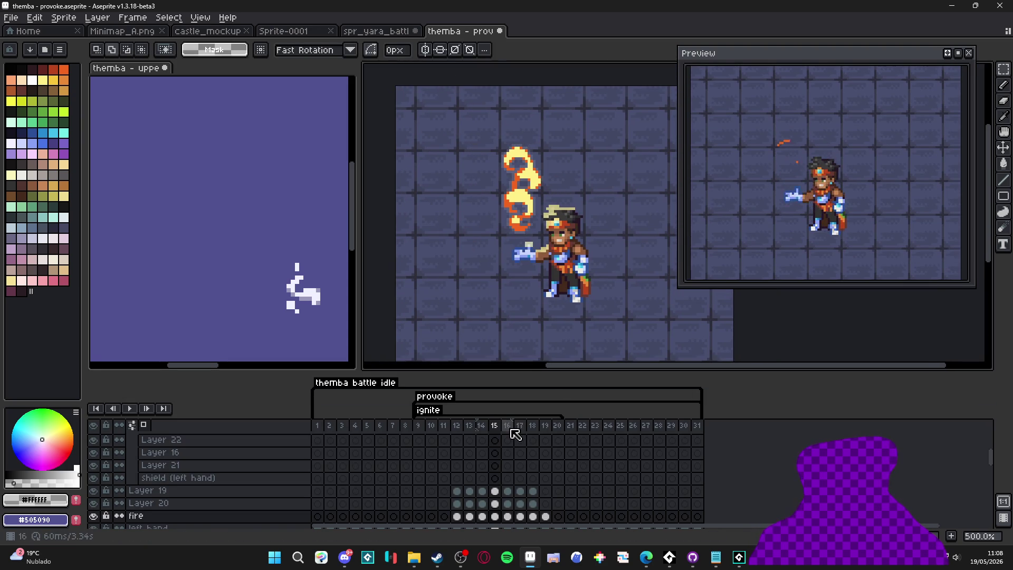
# Step: On frame 16, select the upper and lower fire and apply the outline
pyautogui.click(508, 425)
pyautogui.scroll(4, 483, 135)
pyautogui.press('v')
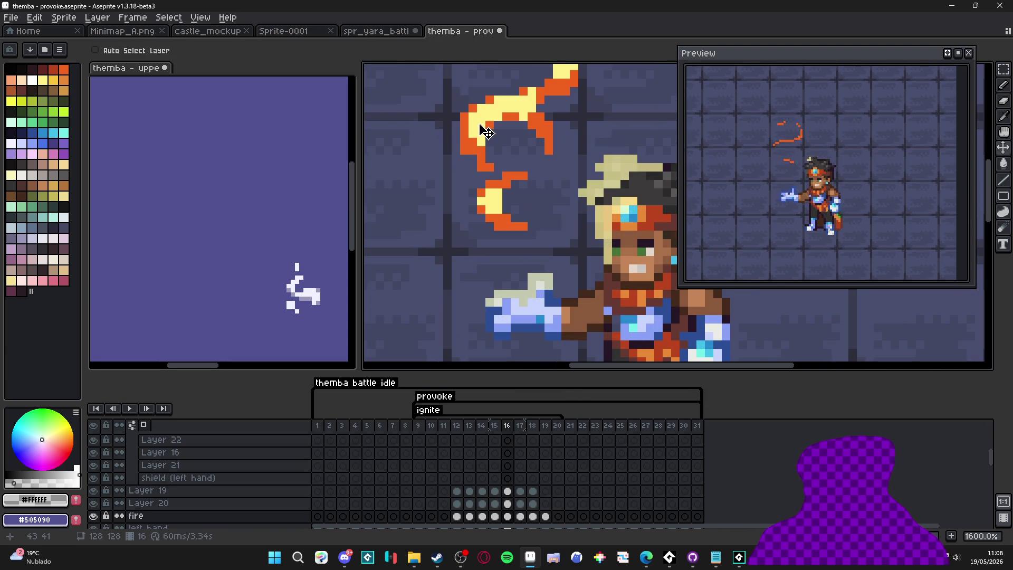
pyautogui.scroll(-2, 486, 145)
pyautogui.scroll(2, 487, 147)
pyautogui.press('m')
pyautogui.moveTo(436, 79)
pyautogui.mouseDown()
pyautogui.moveTo(486, 163)
pyautogui.moveTo(521, 191)
pyautogui.mouseUp()
pyautogui.hotkey('shift', 'o')
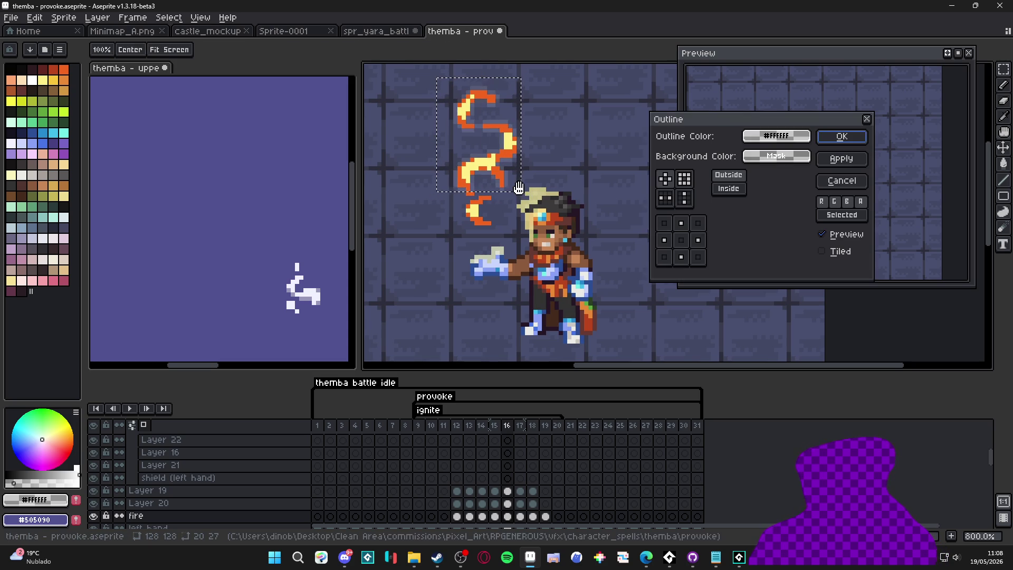
pyautogui.click(841, 180)
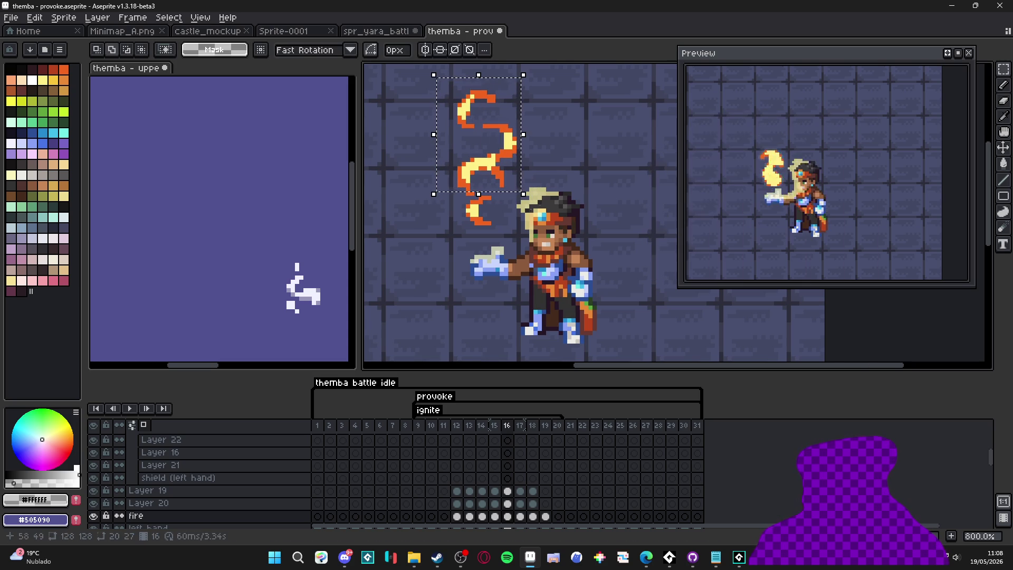
pyautogui.moveTo(453, 233)
pyautogui.mouseDown()
pyautogui.moveTo(514, 166)
pyautogui.moveTo(504, 172)
pyautogui.mouseUp()
pyautogui.hotkey('shift', 'o')
pyautogui.click(841, 136)
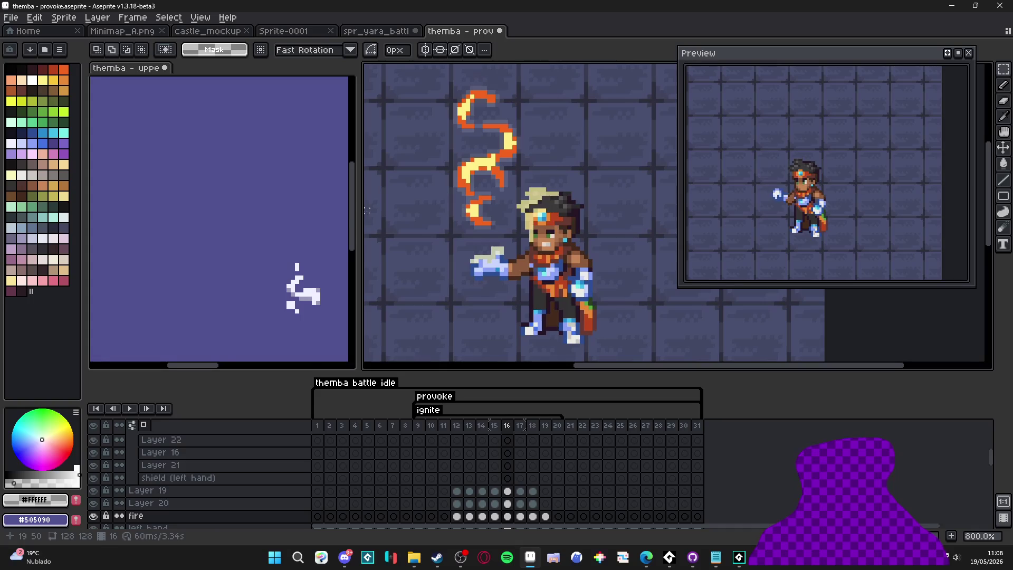
# Step: On frame 17, select the upper and lower flames and apply the outline
pyautogui.click(520, 425)
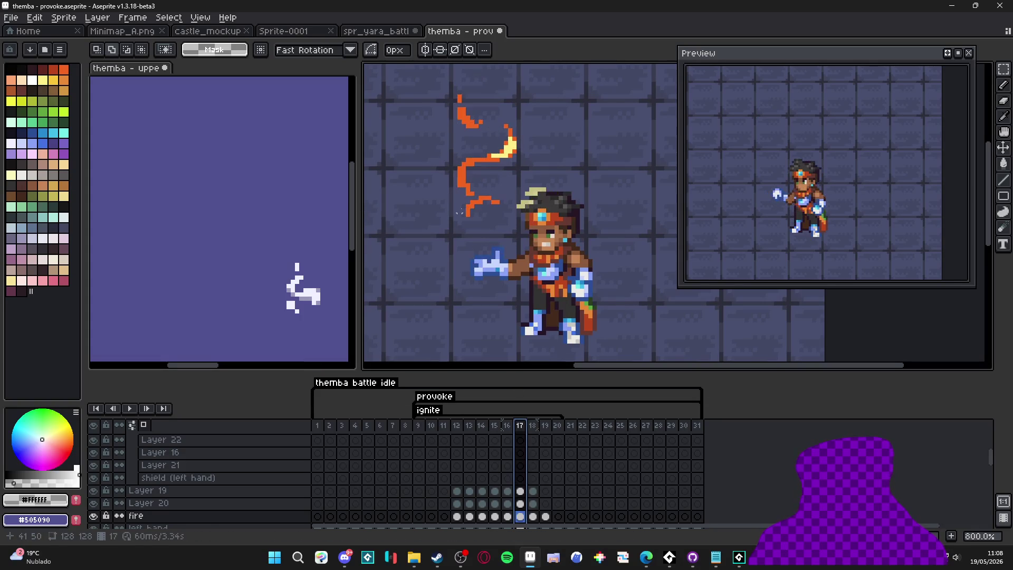
pyautogui.scroll(2, 476, 171)
pyautogui.press('v')
pyautogui.press('ctrl')
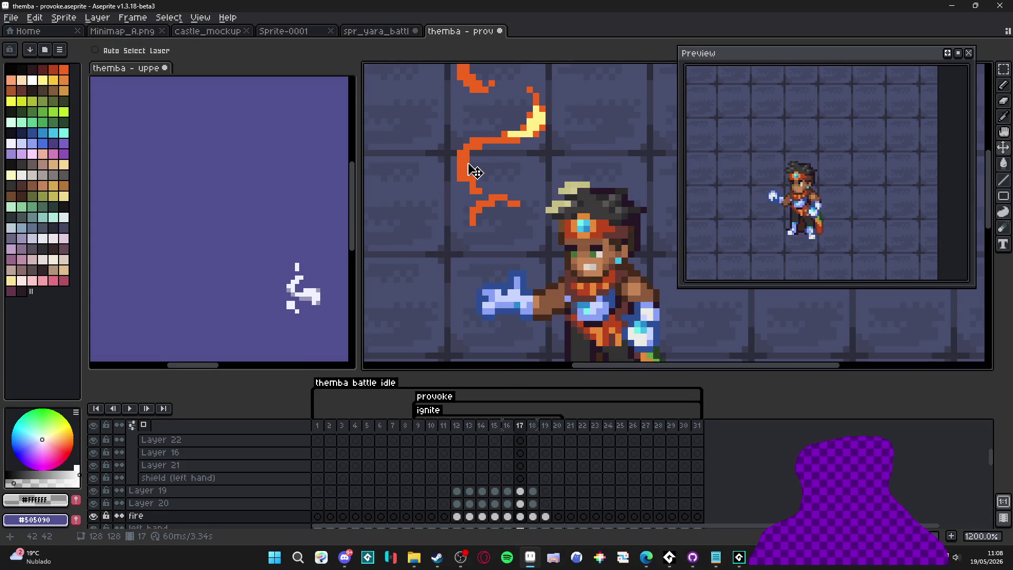
pyautogui.scroll(-1, 475, 170)
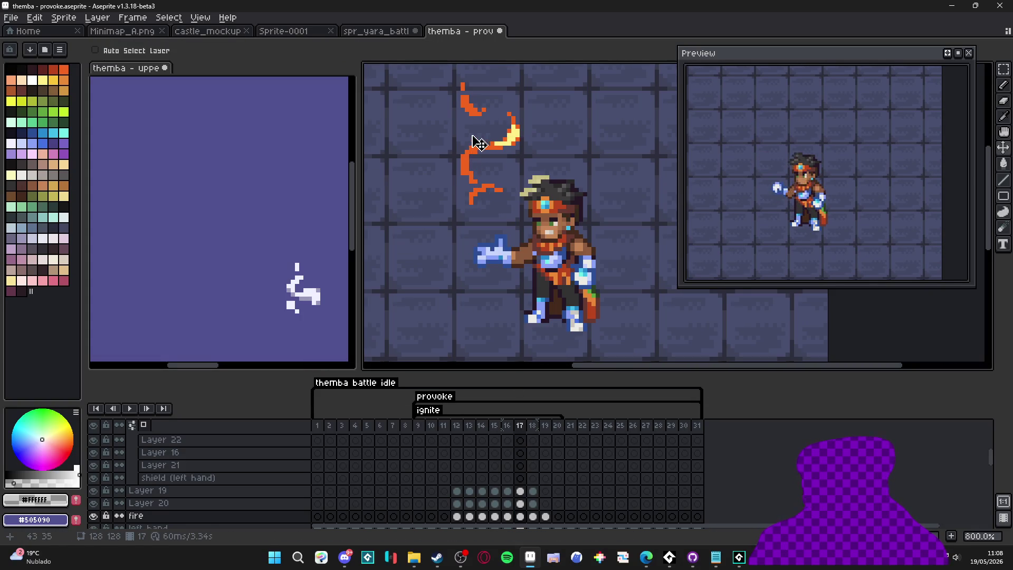
pyautogui.scroll(-1, 481, 140)
pyautogui.scroll(1, 463, 99)
pyautogui.press('m')
pyautogui.moveTo(437, 84); pyautogui.dragTo(539, 170)
pyautogui.moveTo(517, 225); pyautogui.dragTo(420, 127)
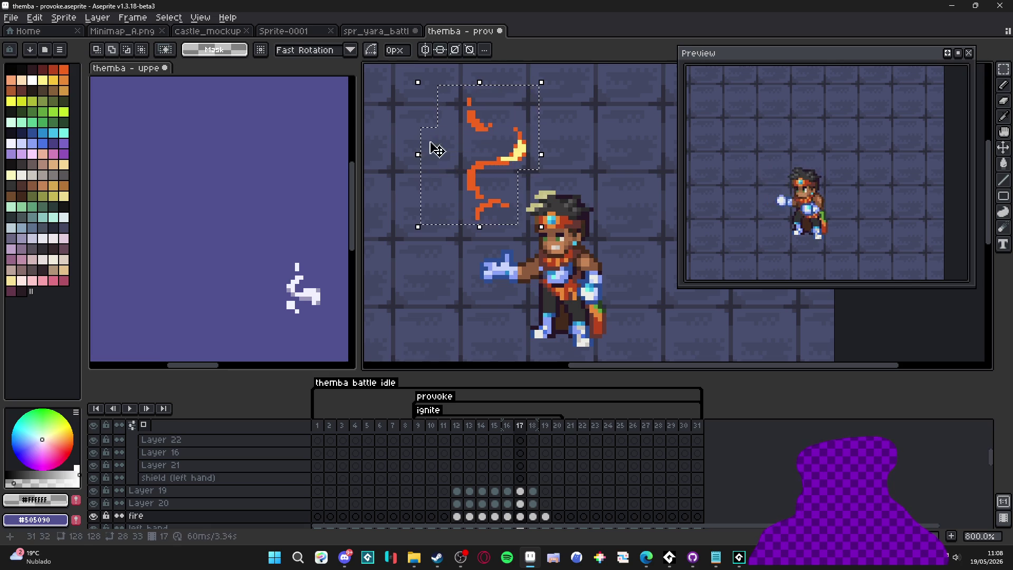
pyautogui.hotkey('shift', 'o')
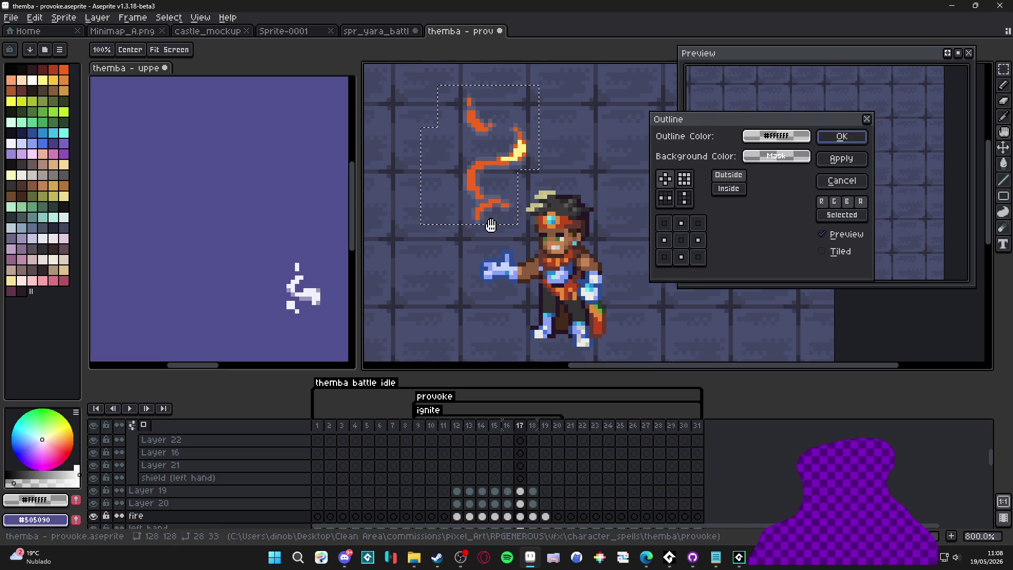
pyautogui.click(844, 136)
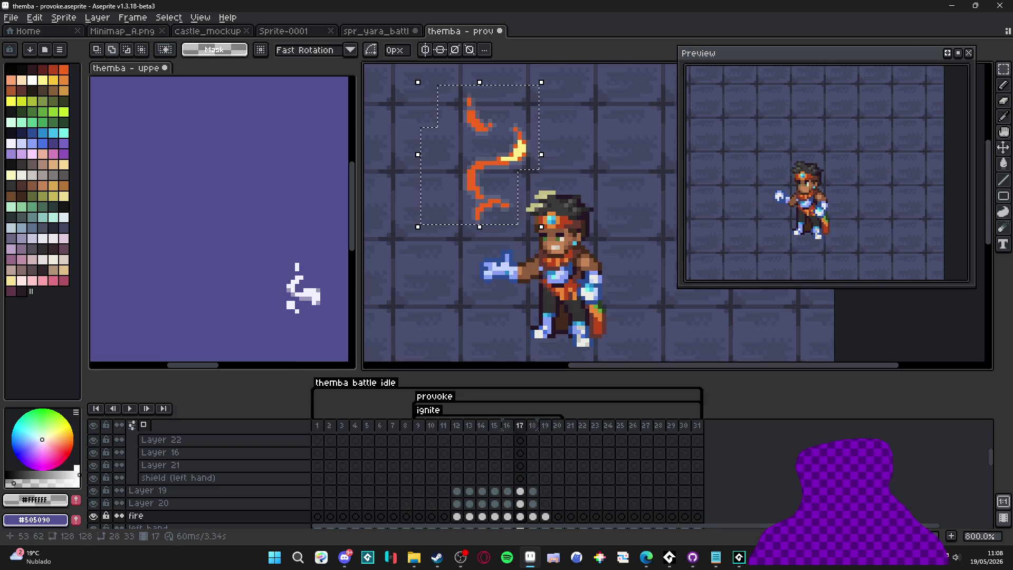
# Step: On frame 18, outline the fading flame wisps and clear the selection
pyautogui.click(533, 426)
pyautogui.scroll(1, 507, 169)
pyautogui.press('v')
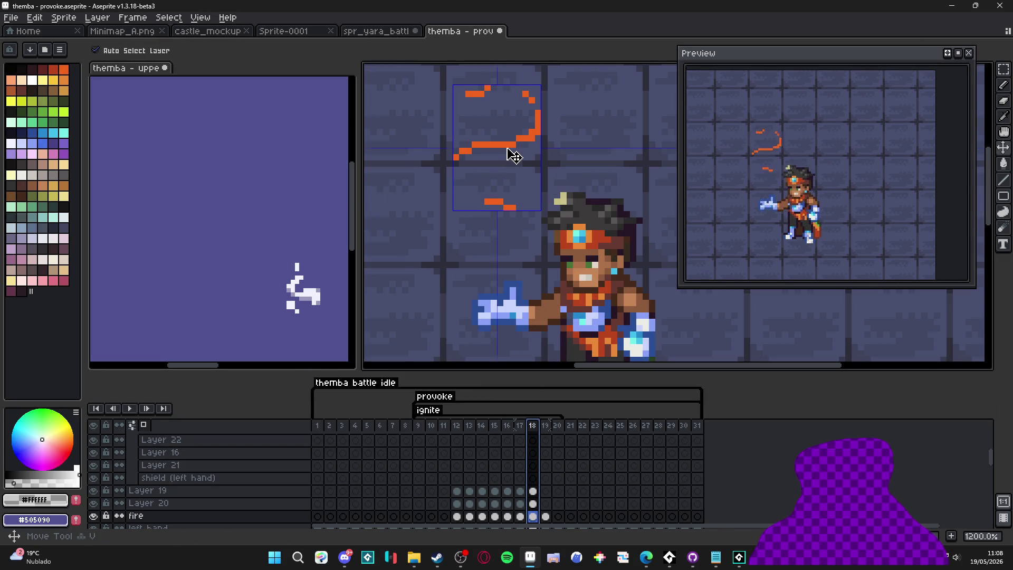
pyautogui.scroll(-1, 515, 153)
pyautogui.press('m')
pyautogui.moveTo(455, 81)
pyautogui.mouseDown()
pyautogui.moveTo(536, 158)
pyautogui.moveTo(422, 215)
pyautogui.mouseUp()
pyautogui.scroll(2, 541, 176)
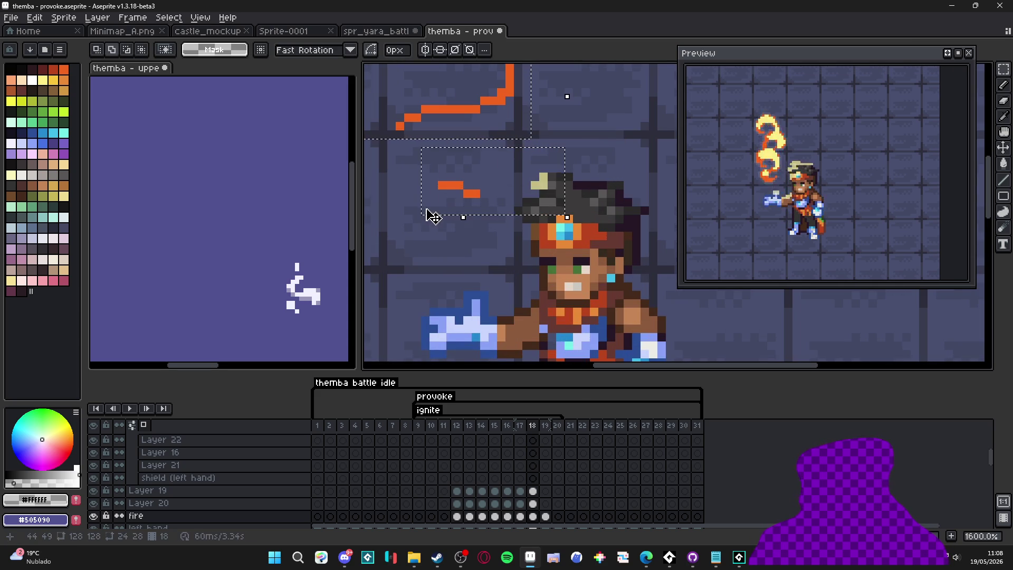
pyautogui.hotkey('shift', 'o')
pyautogui.click(865, 128)
pyautogui.scroll(-3, 554, 180)
pyautogui.hotkey('ctrl', 'd')
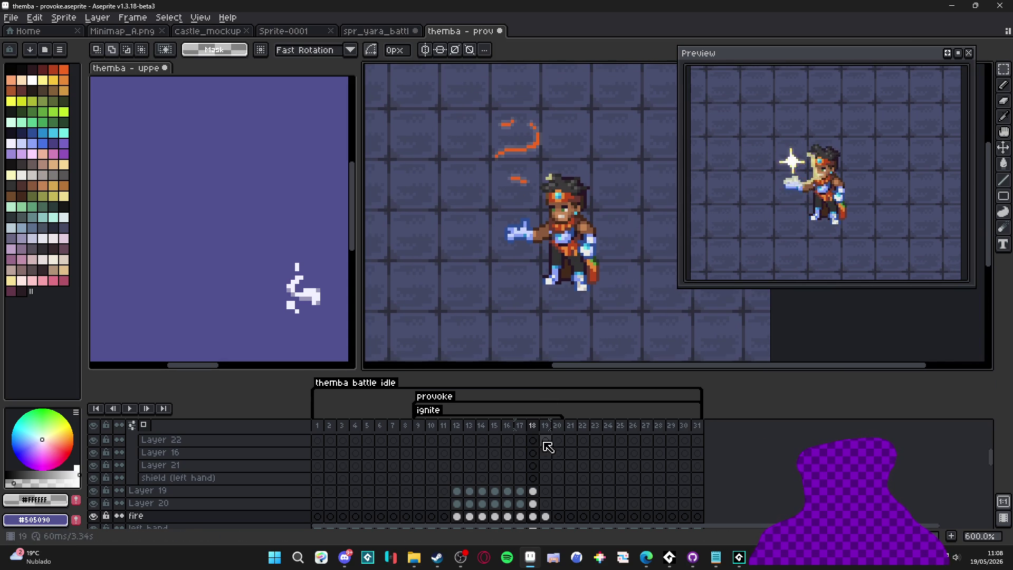
# Step: Outline the flame pixels on frame 19, clear the selection, and move on to frame 22
pyautogui.click(545, 426)
pyautogui.scroll(3, 522, 137)
pyautogui.press('v')
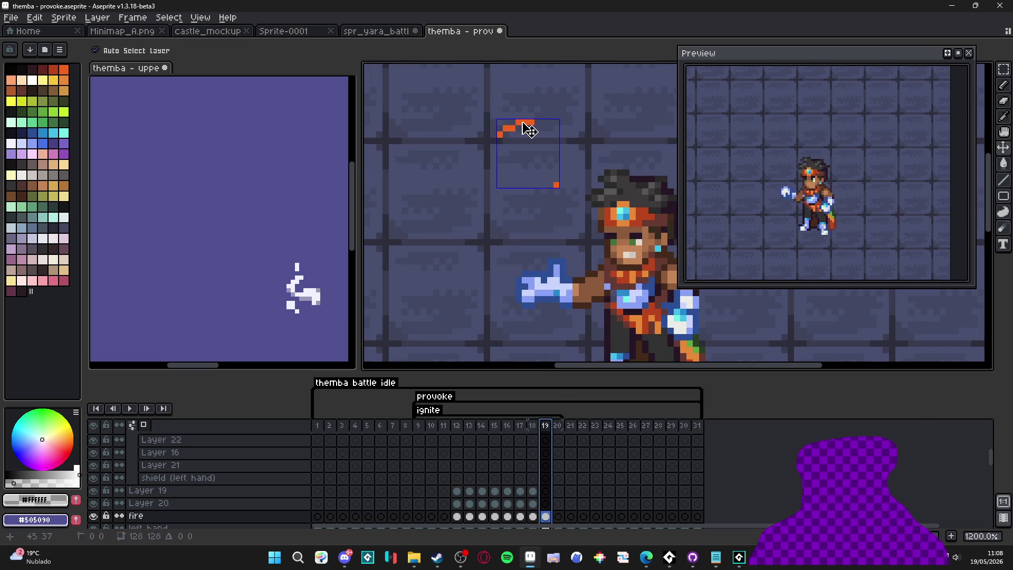
pyautogui.press('m')
pyautogui.moveTo(470, 94)
pyautogui.mouseDown()
pyautogui.moveTo(549, 165)
pyautogui.moveTo(574, 216)
pyautogui.mouseUp()
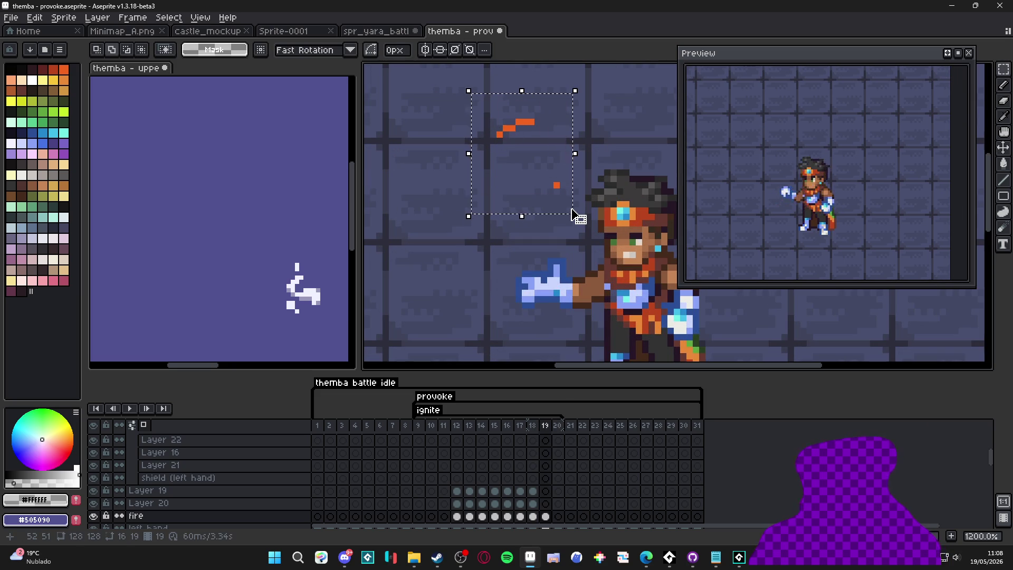
pyautogui.hotkey('shift', 'o')
pyautogui.click(839, 136)
pyautogui.hotkey('ctrl', 'd')
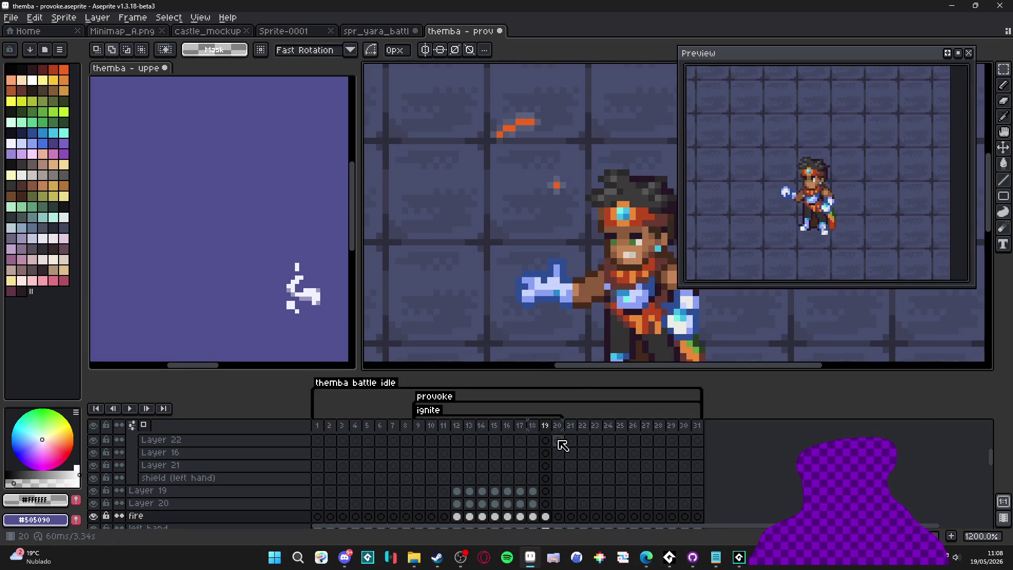
pyautogui.click(558, 425)
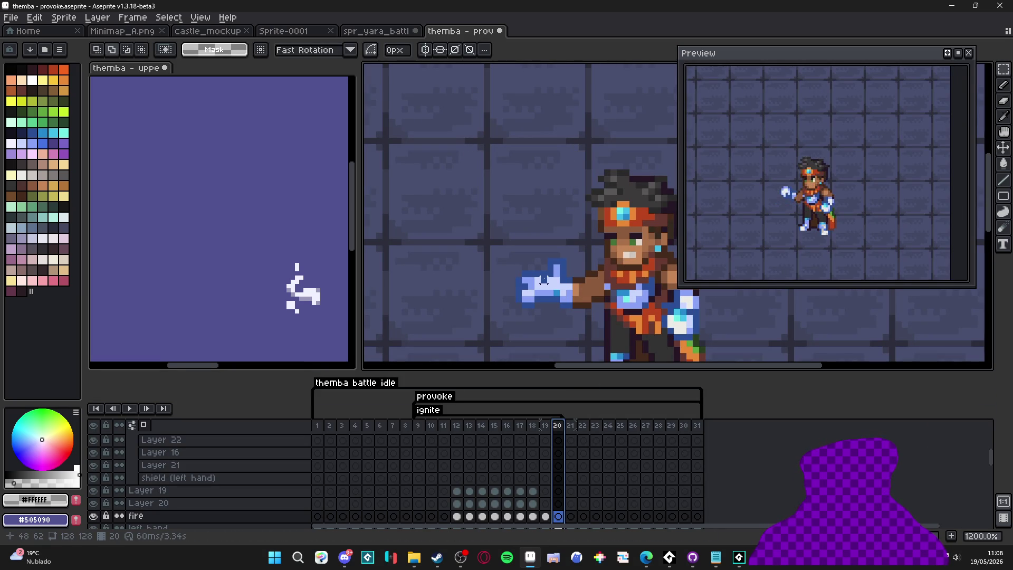
pyautogui.click(583, 425)
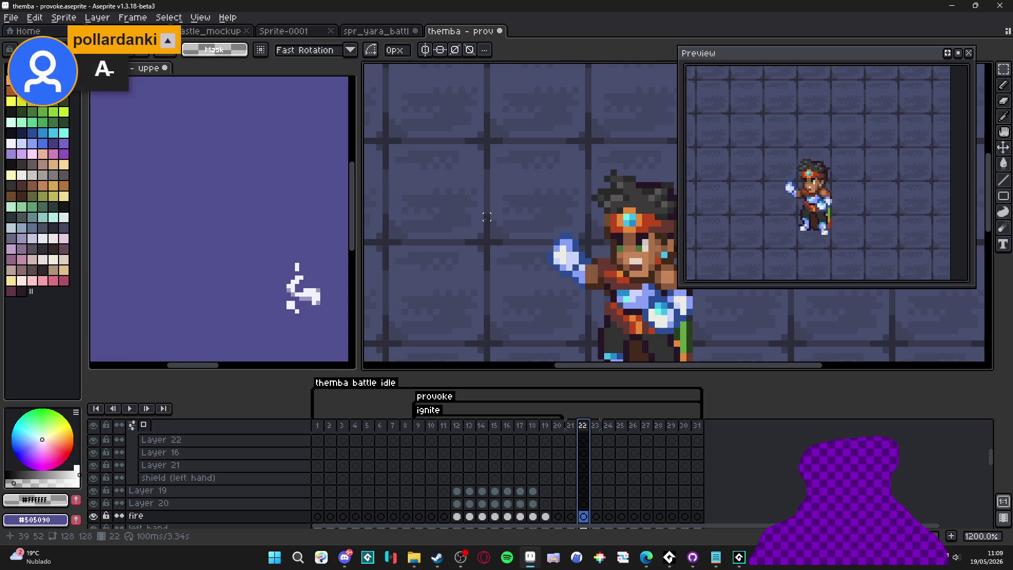
# Step: Return to frame 1 of the animation and recentre the sprite on the canvas
pyautogui.scroll(-1, 485, 178)
pyautogui.scroll(-1, 486, 178)
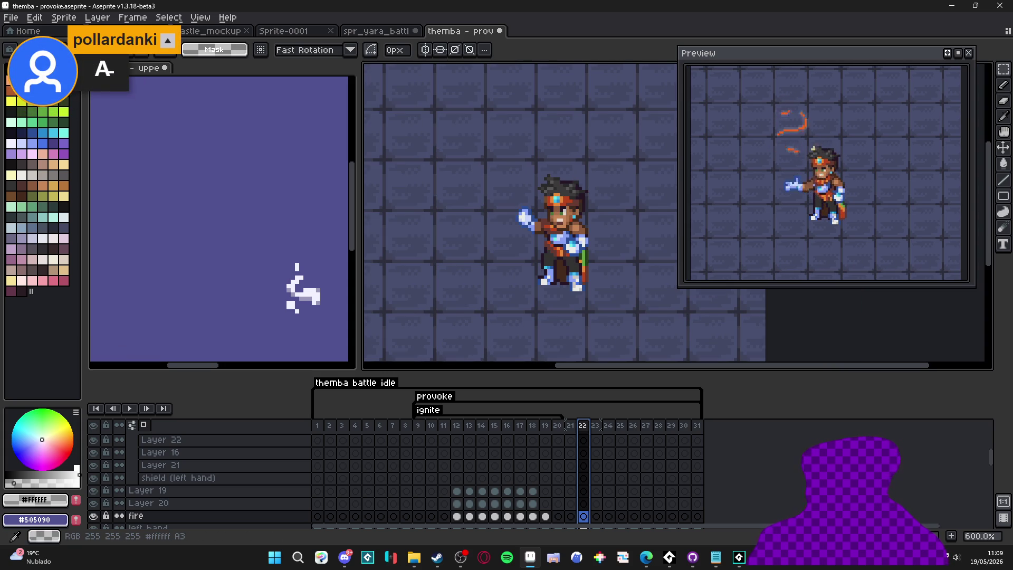
pyautogui.scroll(-2, 507, 301)
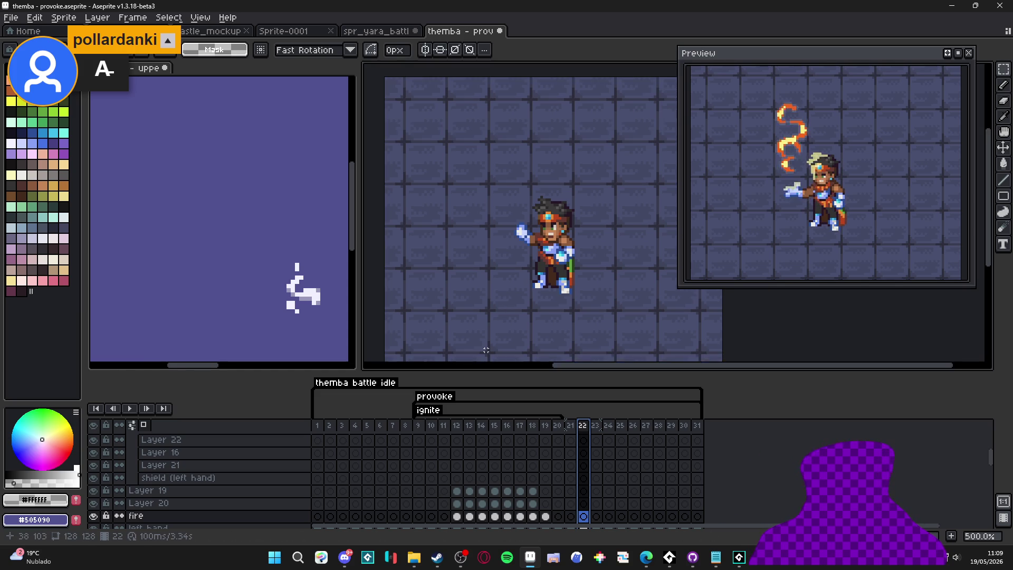
pyautogui.click(318, 425)
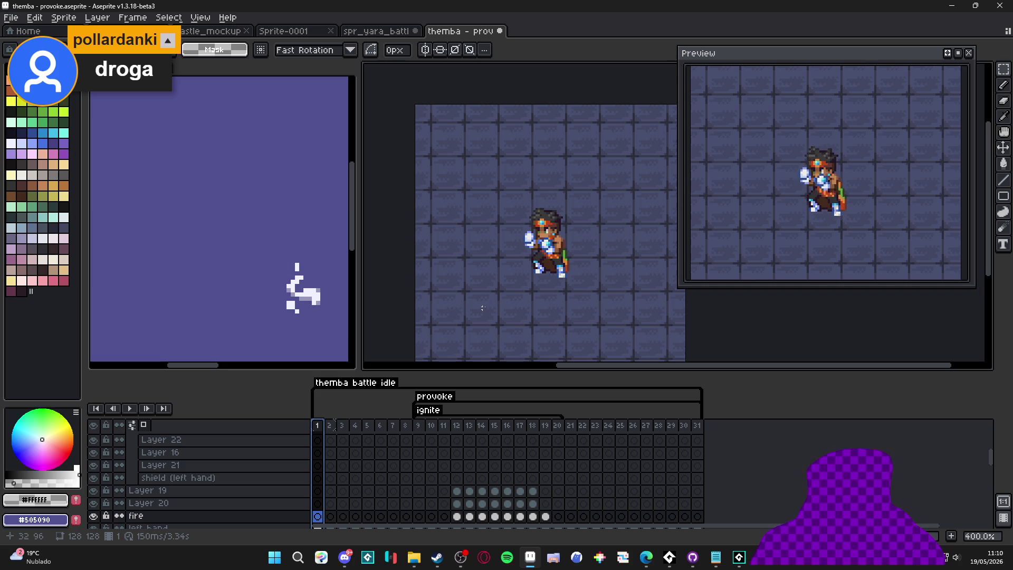
pyautogui.scroll(-1, 517, 239)
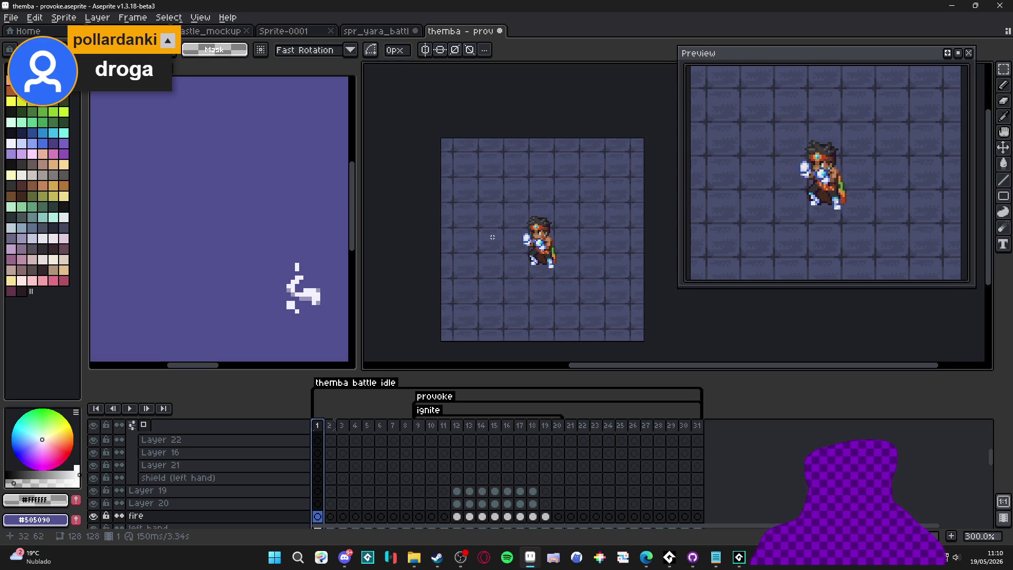
pyautogui.moveTo(467, 225); pyautogui.dragTo(478, 227)
# Step: Export the animation as themba - provoke.gif with the resize set to 400%
pyautogui.hotkey('ctrl', 'shift', 'e')
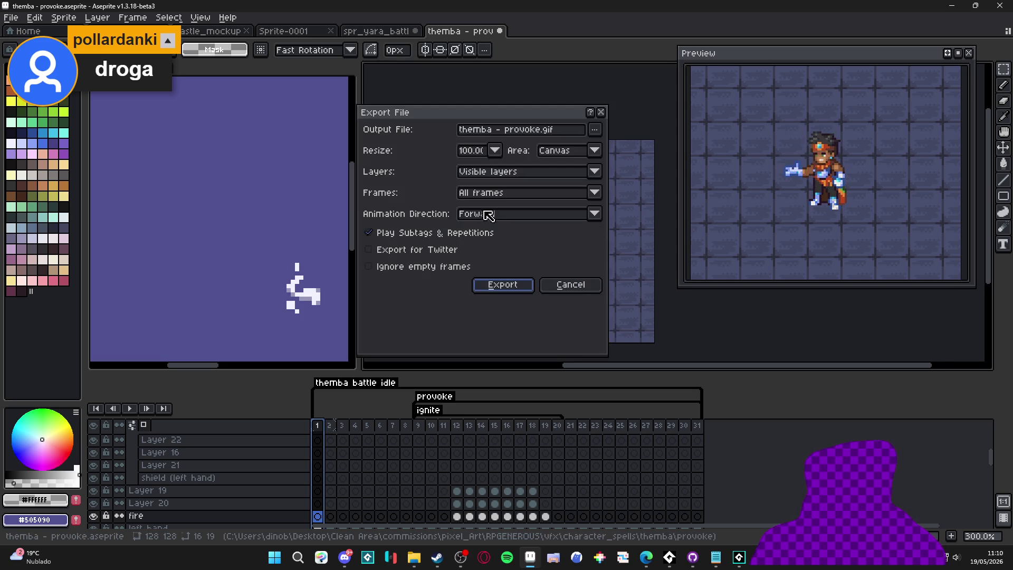
pyautogui.click(495, 150)
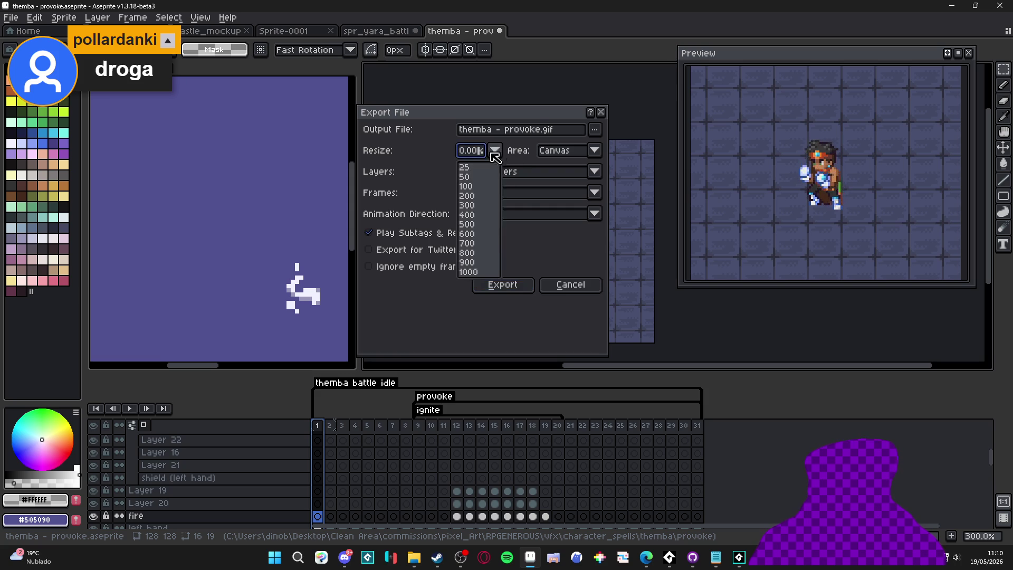
pyautogui.click(492, 219)
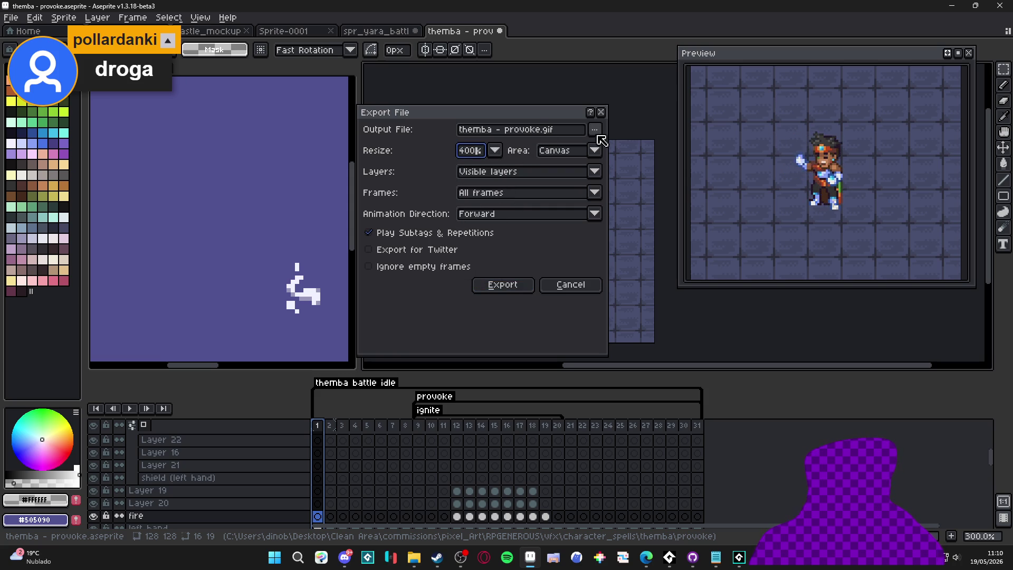
pyautogui.click(522, 288)
pyautogui.click(417, 559)
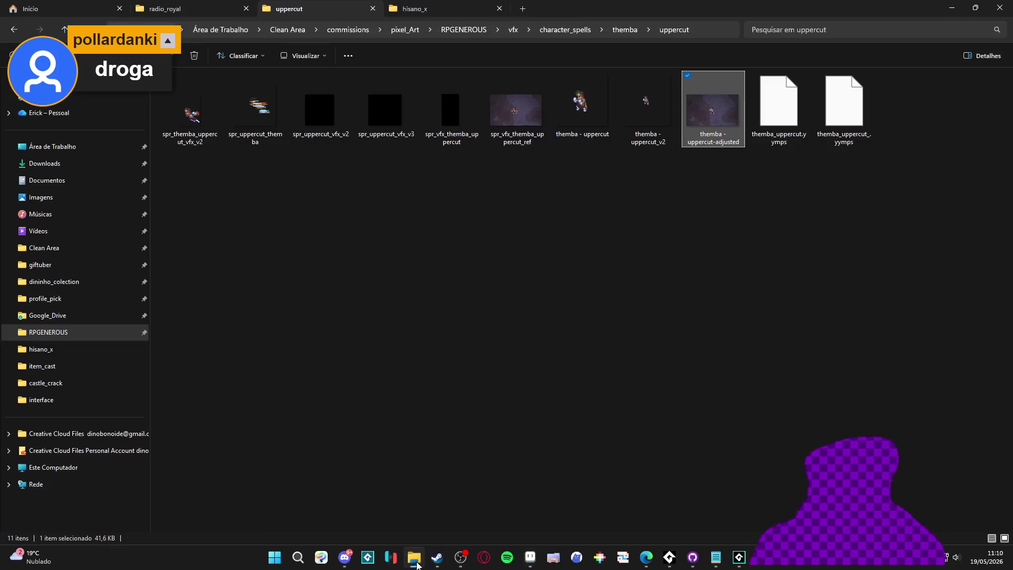
# Step: Open the provoke folder under themba, launch themba - provoke, then switch back to File Explorer
pyautogui.click(612, 31)
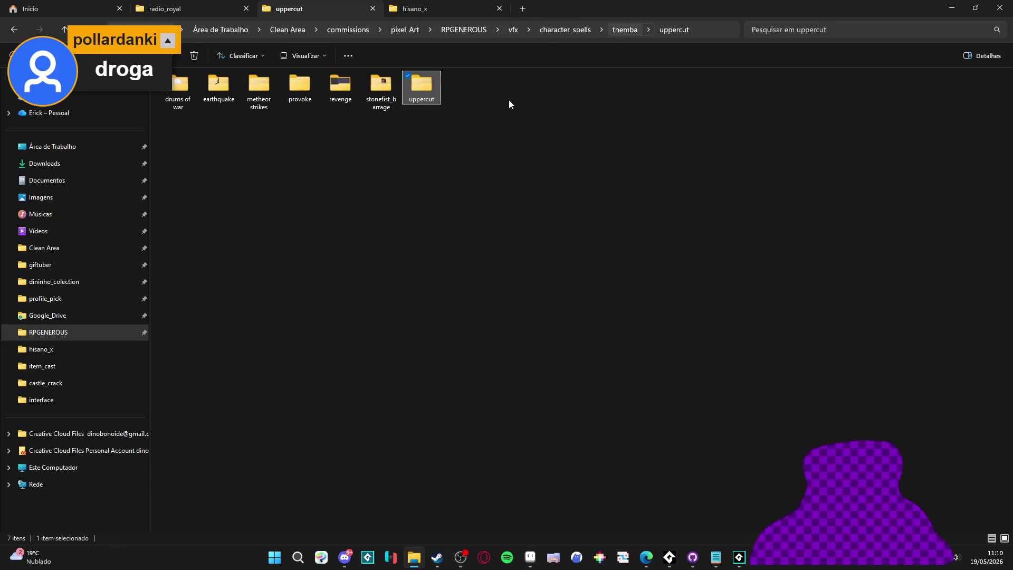
pyautogui.doubleClick(356, 106)
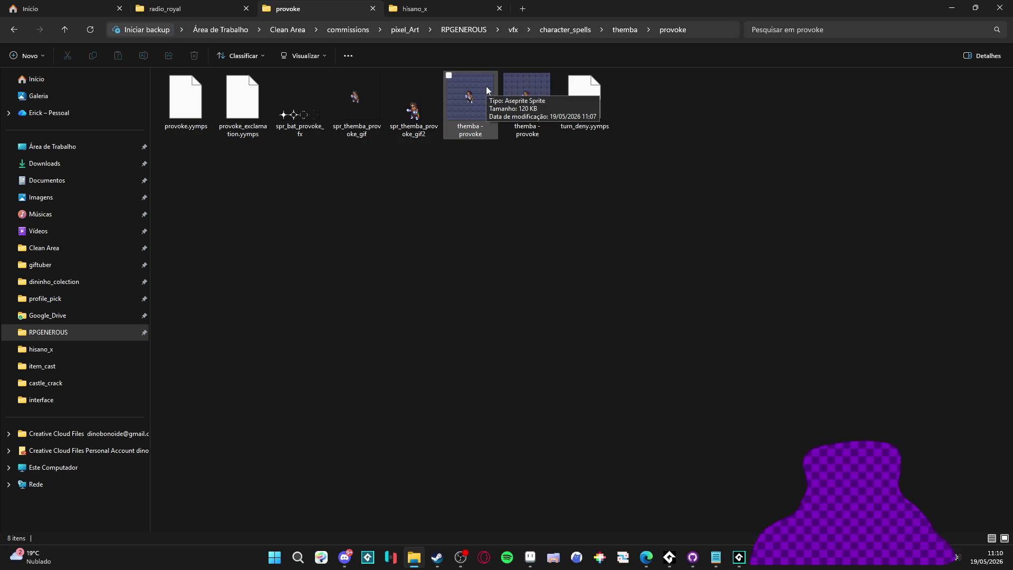
pyautogui.doubleClick(485, 87)
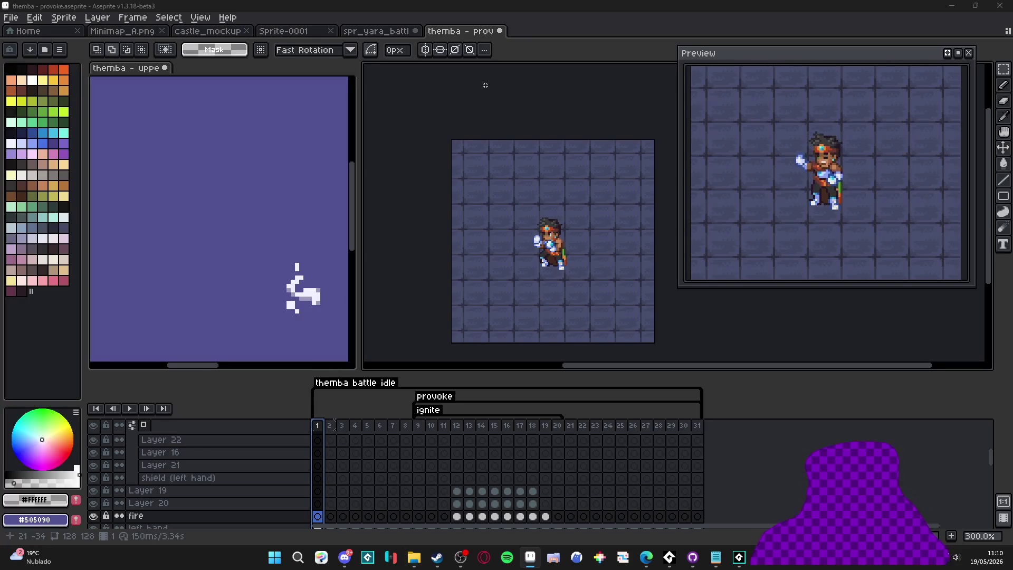
pyautogui.hotkey('alt', 'Tab')
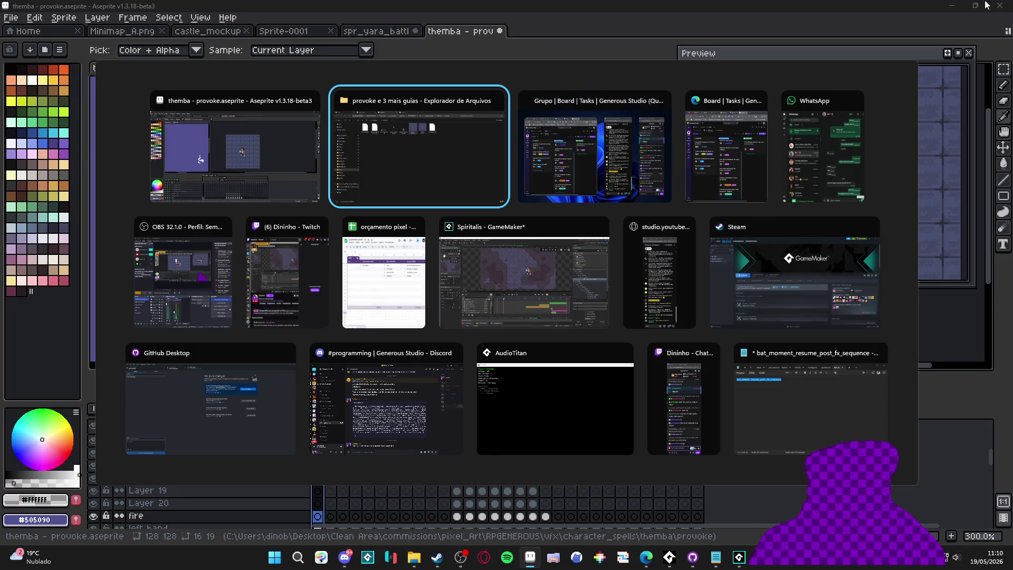
pyautogui.hotkey('alt', 'Tab')
pyautogui.doubleClick(530, 131)
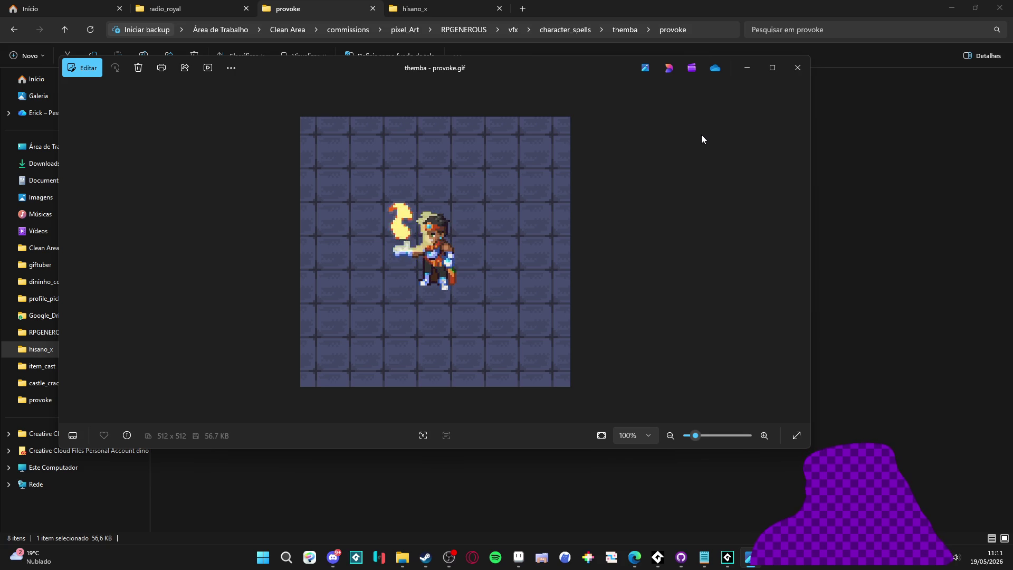
pyautogui.click(797, 67)
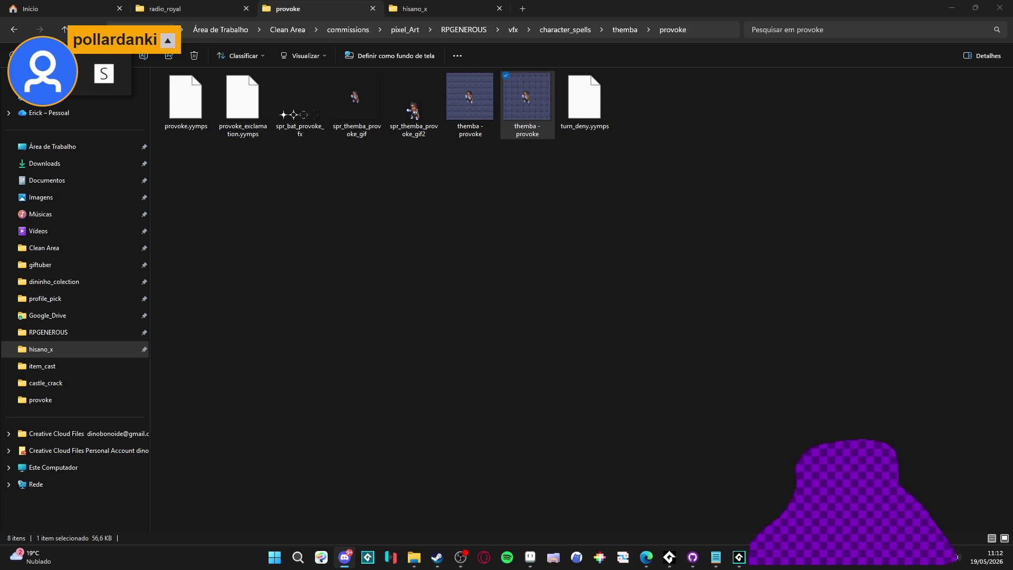
# Step: Minimize File Explorer, close the floating Preview over GameMaker, then switch to Steam
pyautogui.click(530, 270)
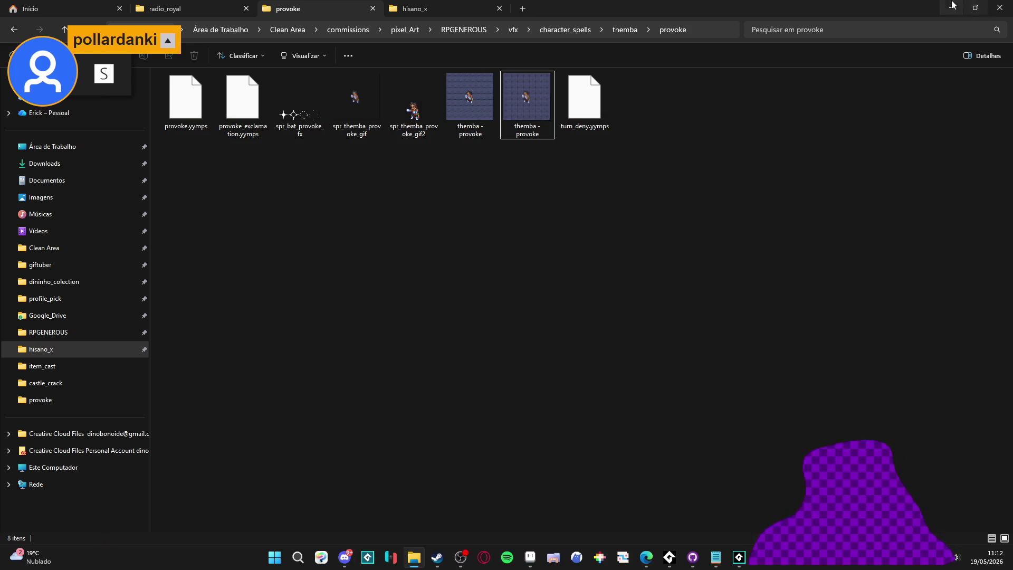
pyautogui.click(975, 7)
pyautogui.click(888, 70)
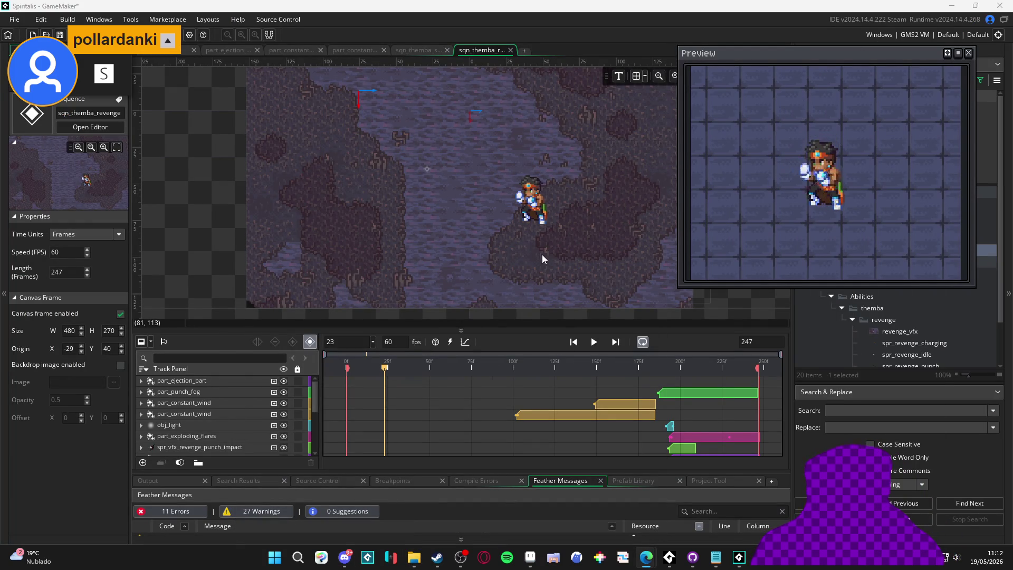
pyautogui.click(539, 302)
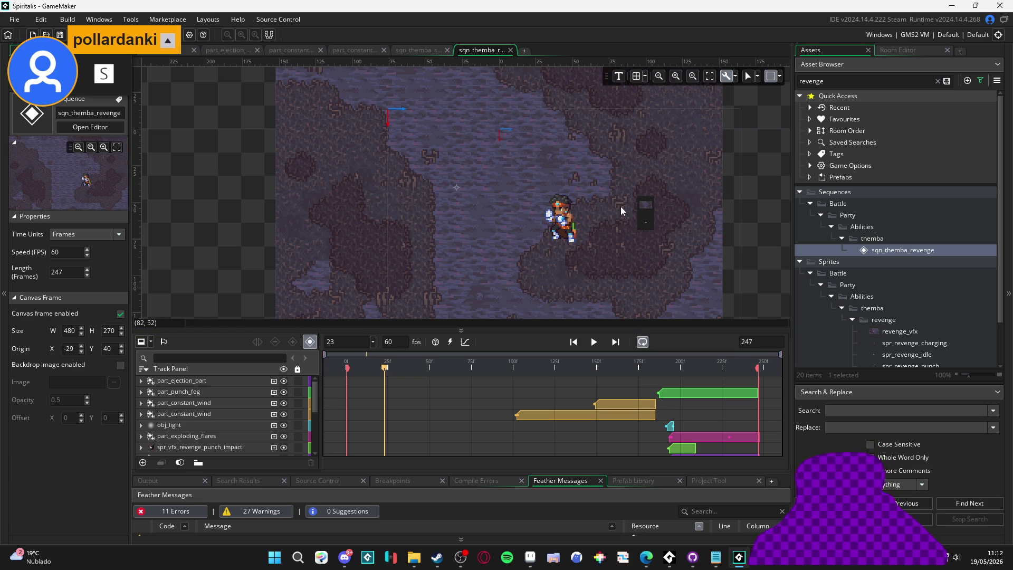
pyautogui.click(339, 557)
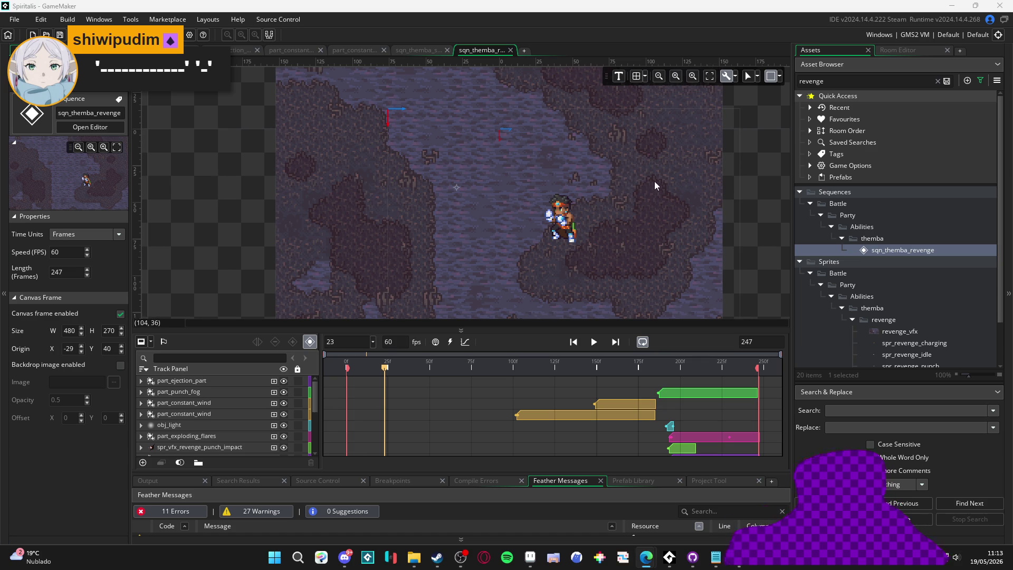
pyautogui.hotkey('alt', 'Tab')
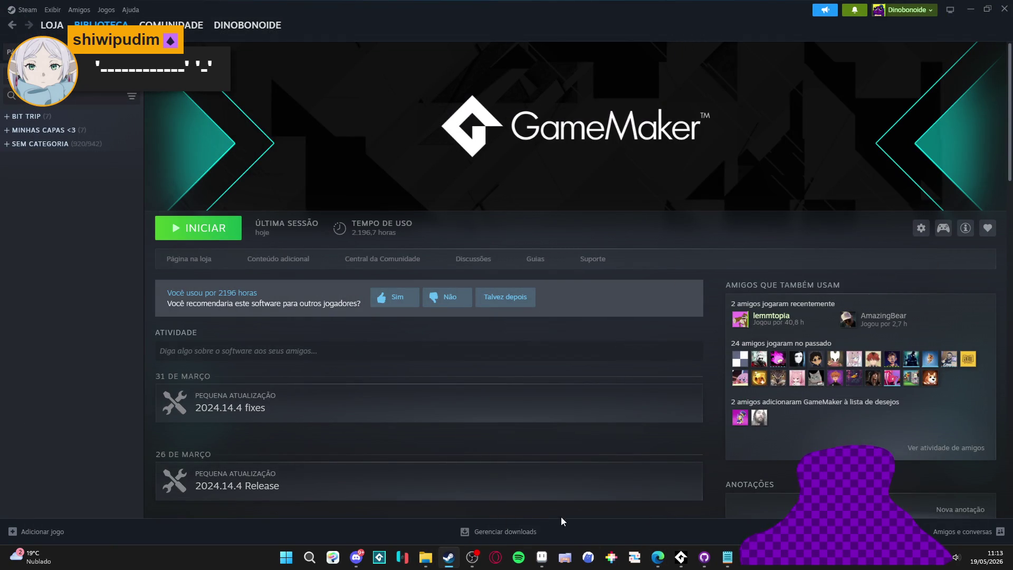
# Step: Switch from Steam to GitHub Desktop from the taskbar
pyautogui.click(704, 556)
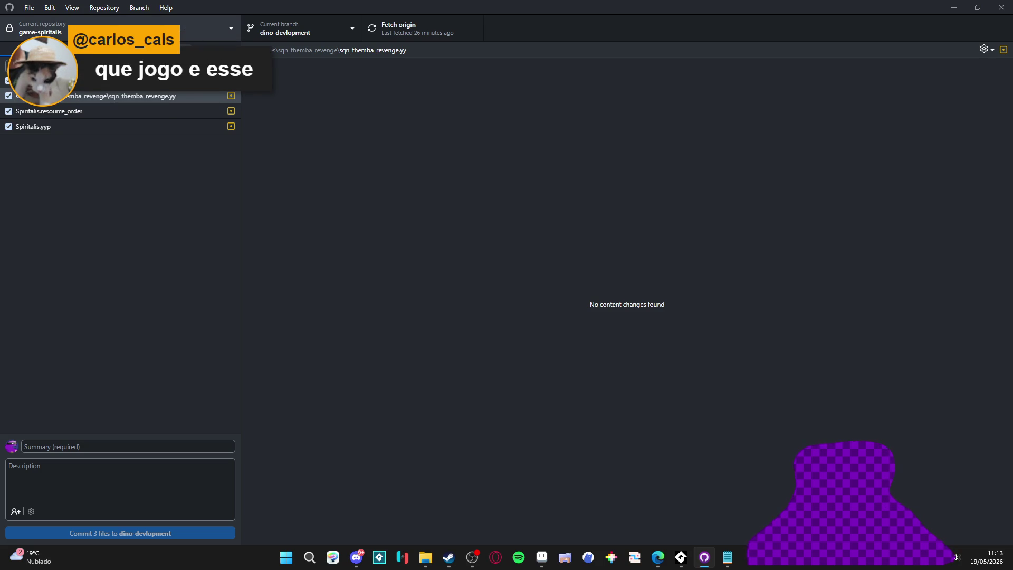
# Step: Discard all changes to the three modified files, including sqn_themba_revenge.yy
pyautogui.click(176, 101)
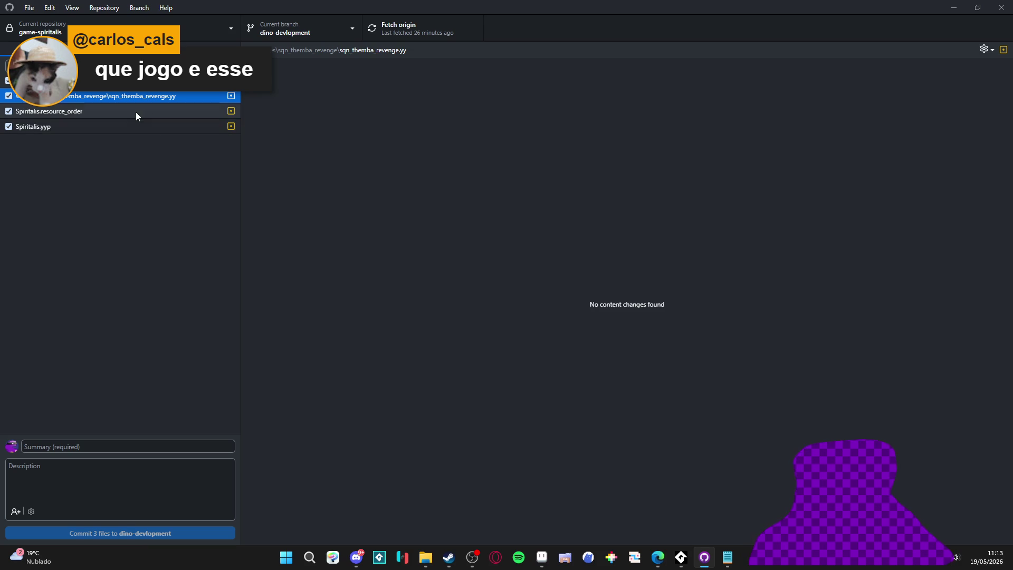
pyautogui.rightClick(94, 84)
pyautogui.click(117, 96)
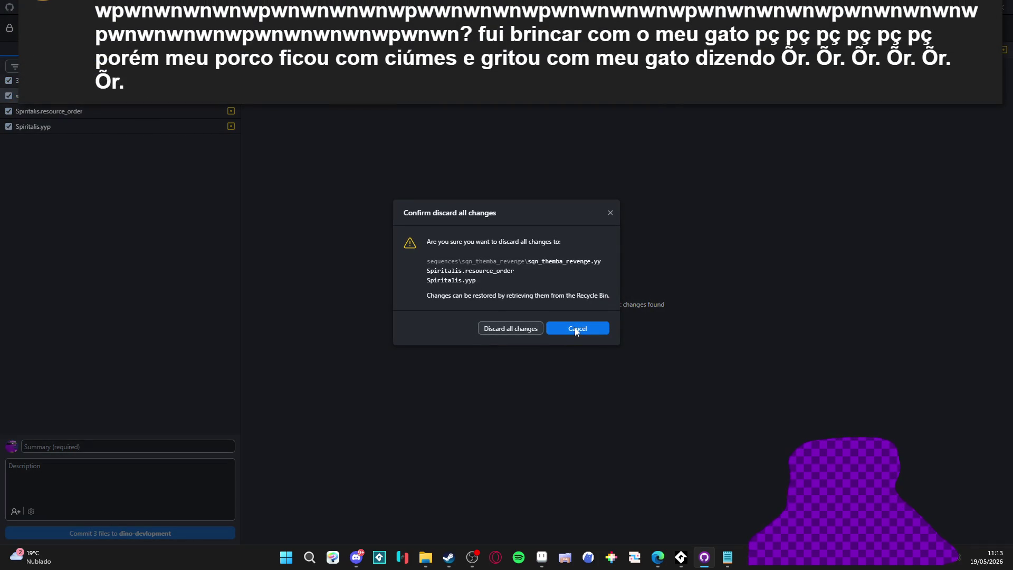
pyautogui.click(492, 328)
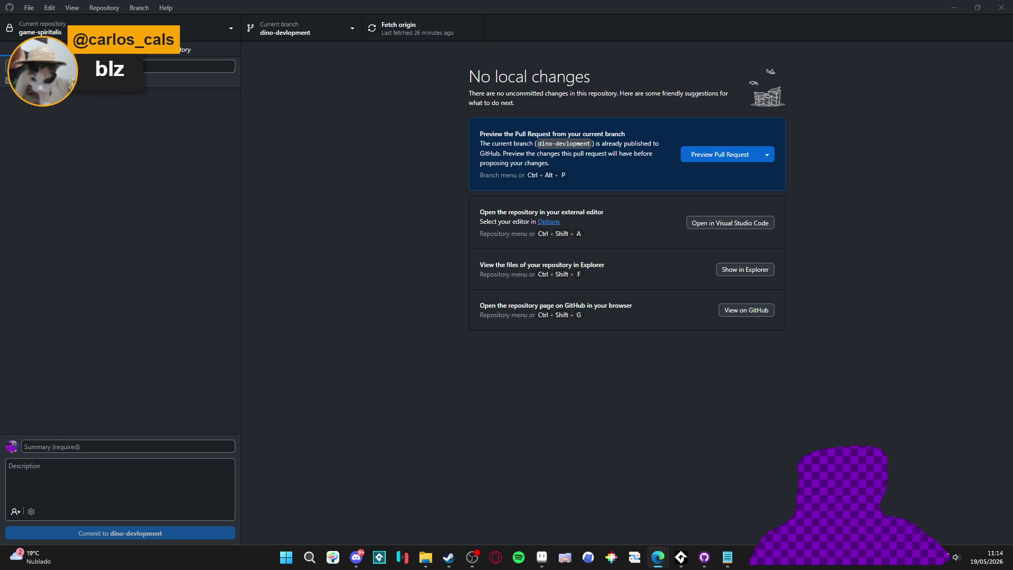
# Step: Check out the feat/combat branch, then minimize and restore the GitHub Desktop window
pyautogui.click(285, 37)
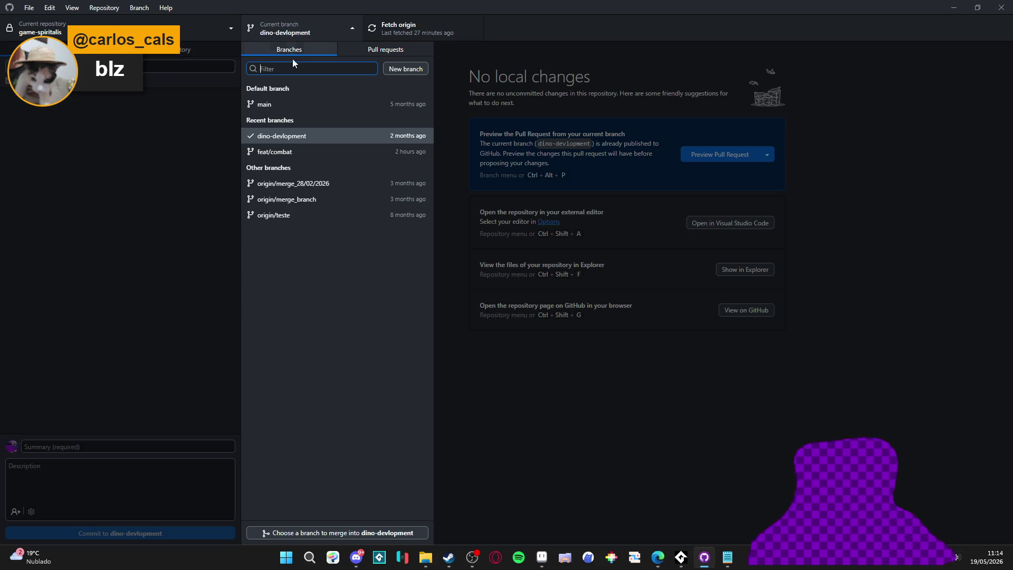
pyautogui.click(293, 153)
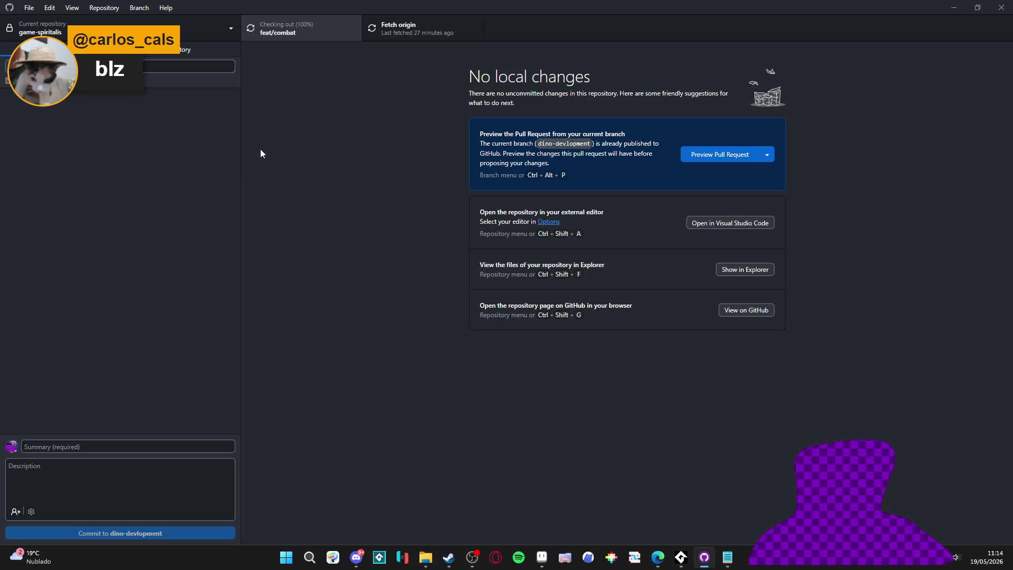
pyautogui.click(954, 7)
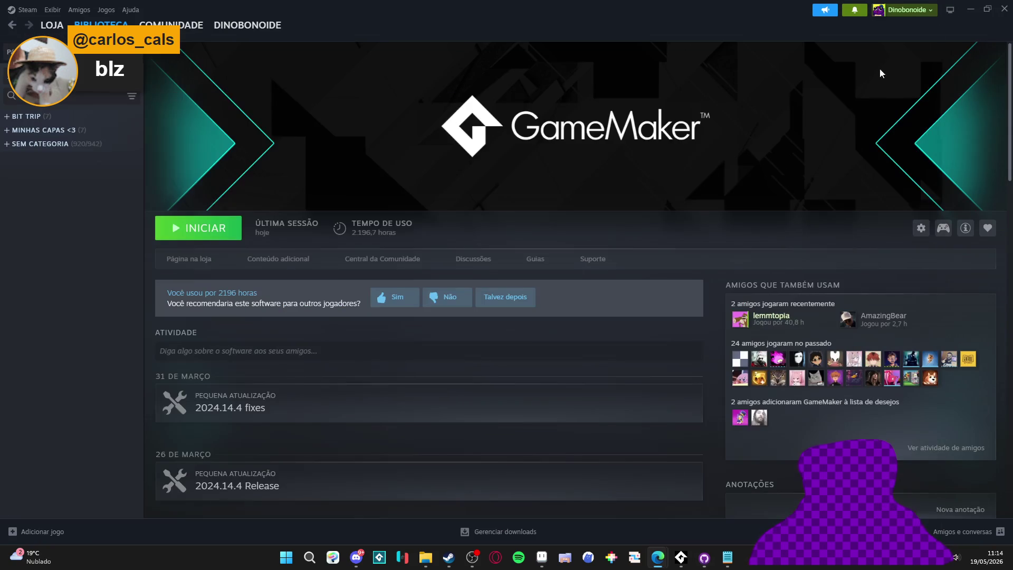
pyautogui.click(698, 564)
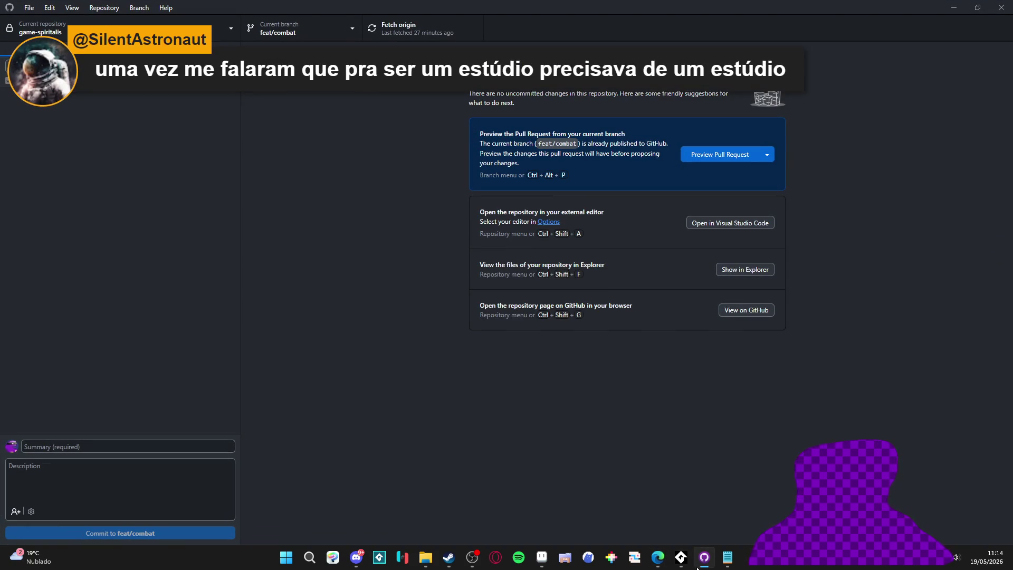
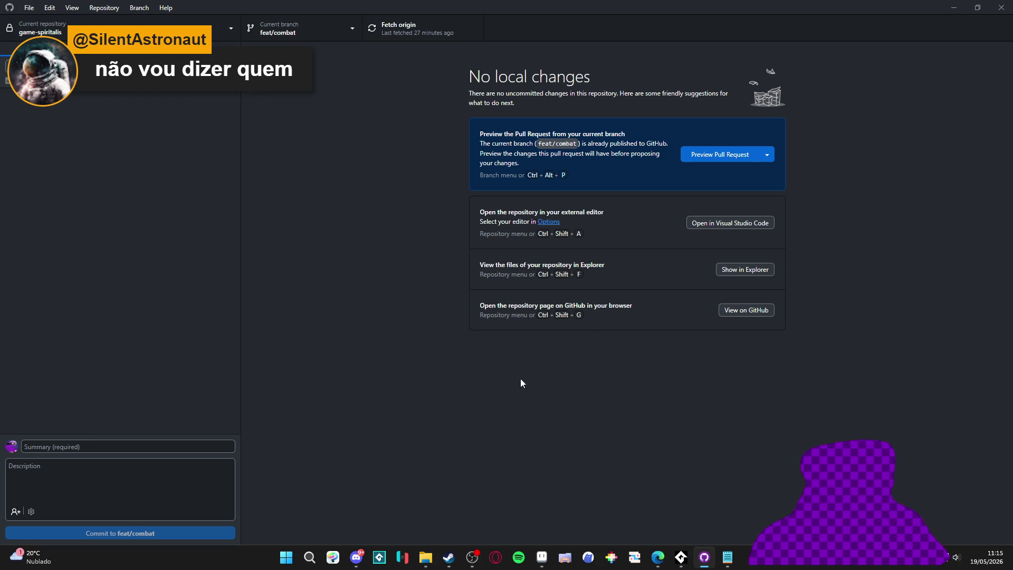
# Step: Confirm game-spiritalis on feat/combat has no local changes in GitHub Desktop, then go to Steam
pyautogui.click(355, 556)
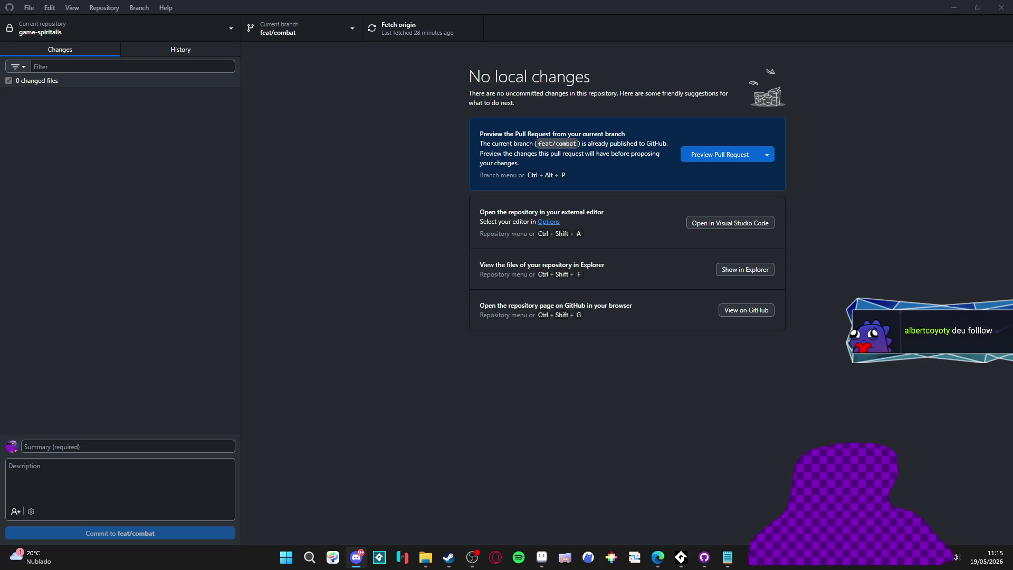
pyautogui.click(471, 555)
pyautogui.click(283, 123)
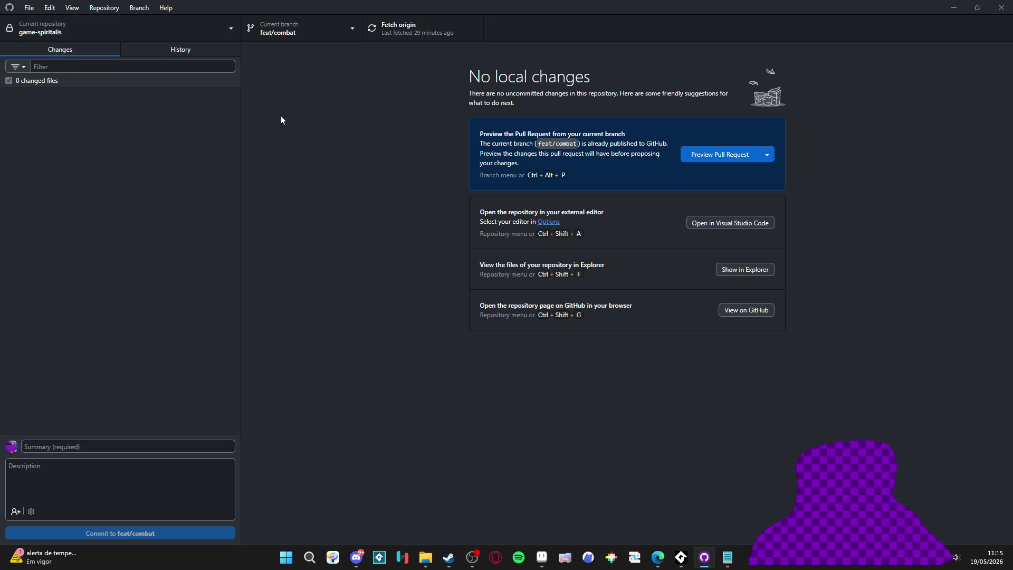
pyautogui.click(448, 557)
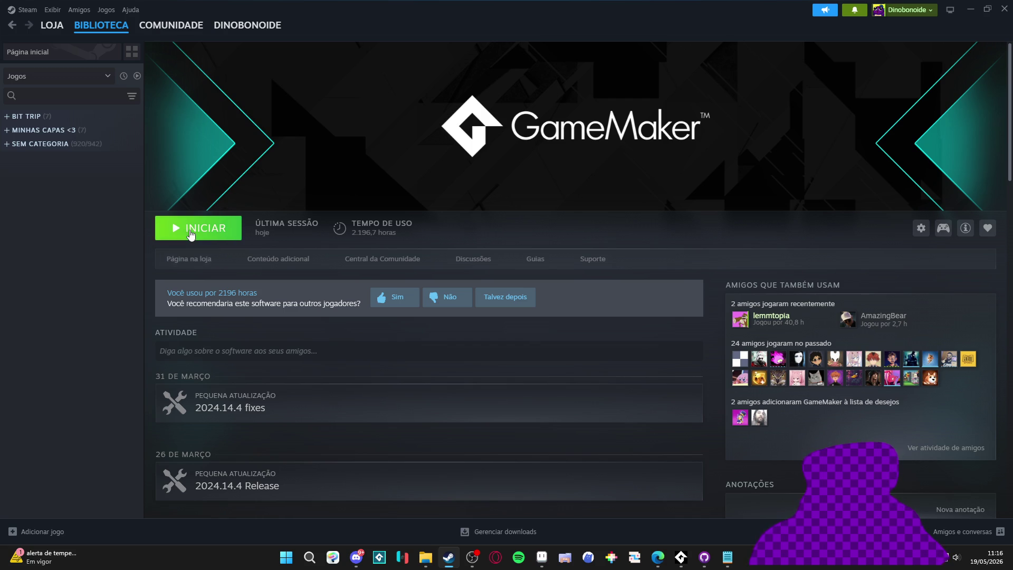
# Step: Launch GameMaker from Steam's library page, then return to the Themba provoke sprite in Aseprite
pyautogui.click(191, 234)
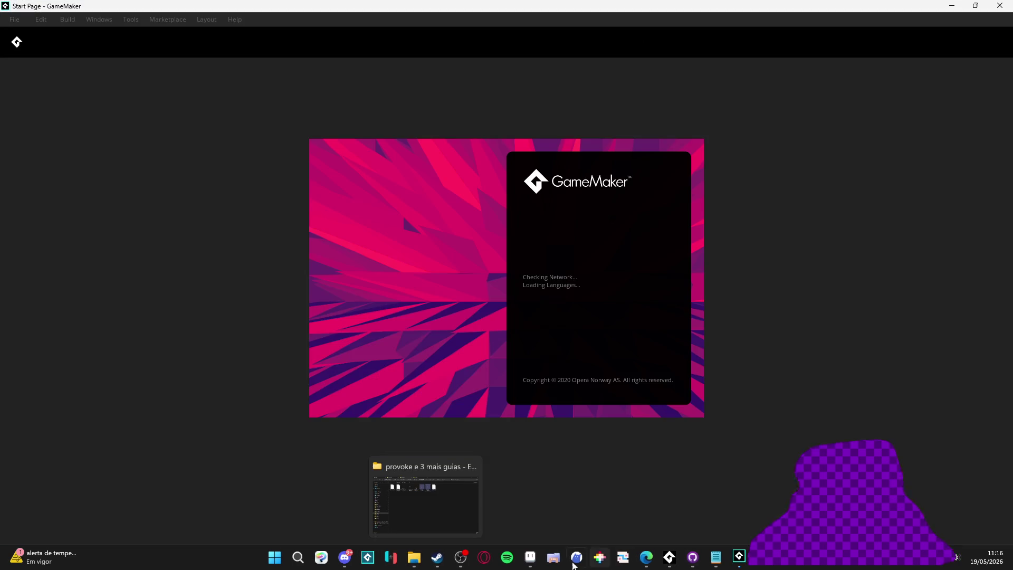
pyautogui.click(530, 559)
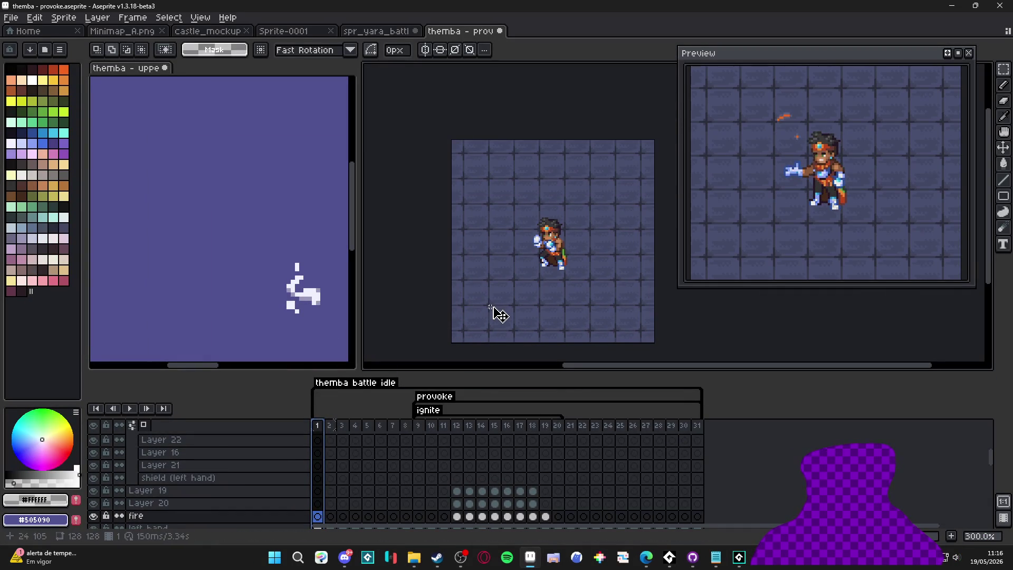
# Step: Hide the bg1 background layer and check frames 9, 10 and 21 of the animation
pyautogui.press('v')
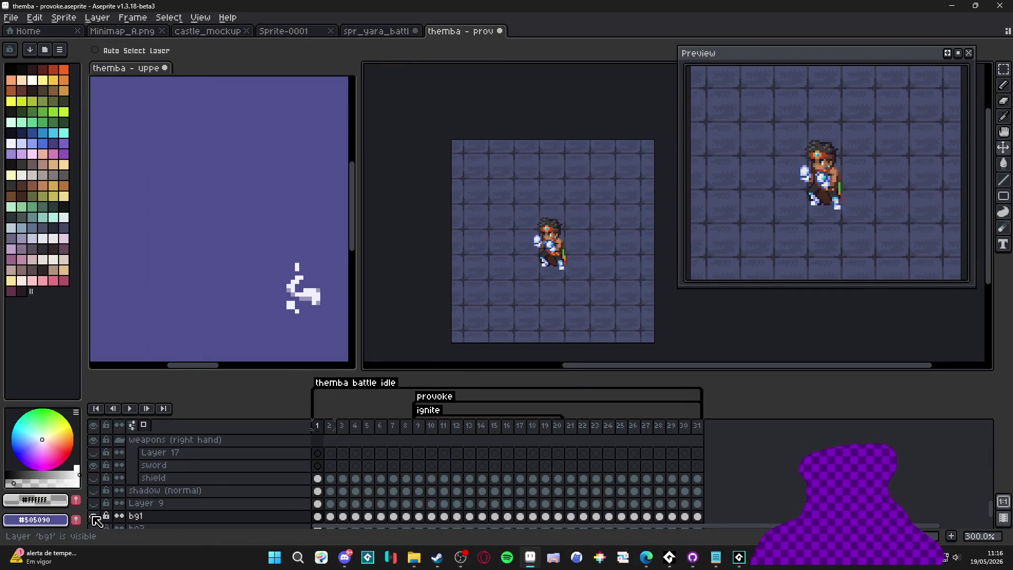
pyautogui.click(93, 516)
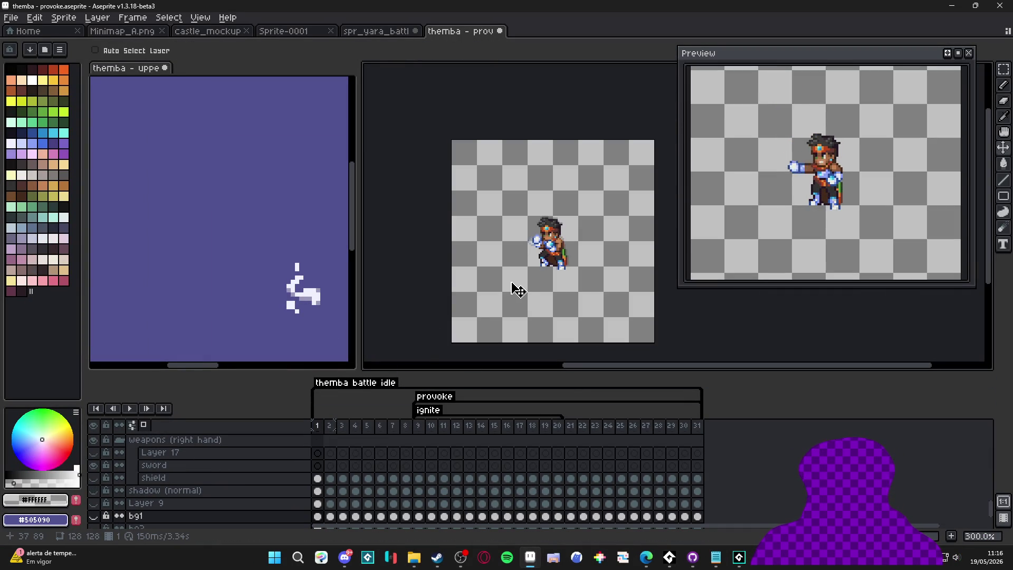
pyautogui.click(437, 441)
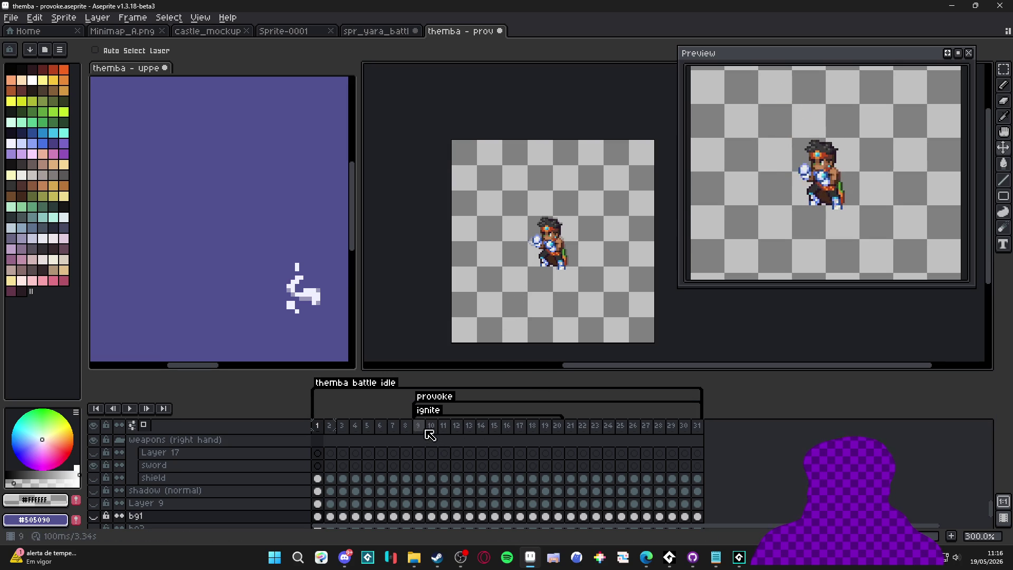
pyautogui.click(422, 426)
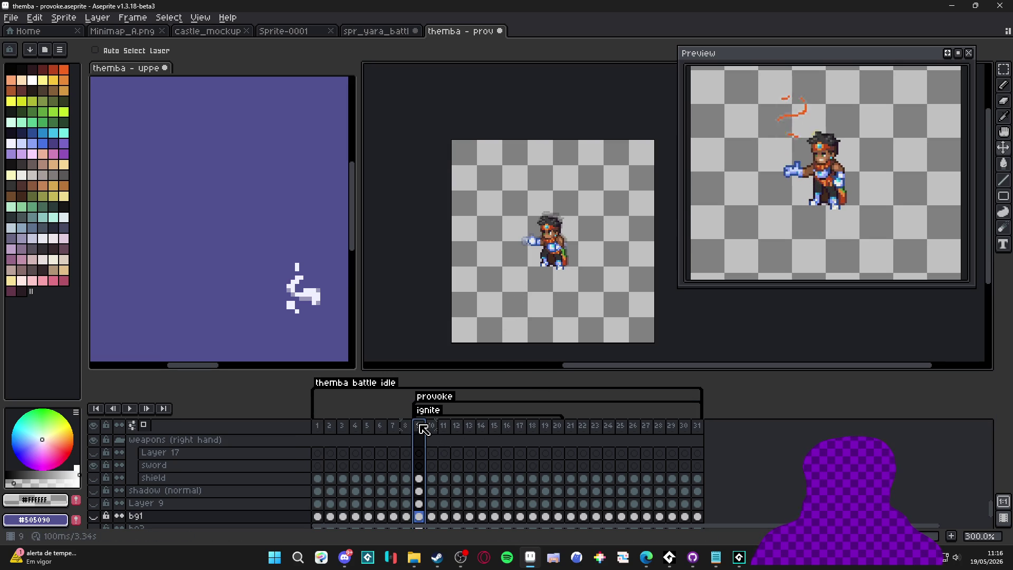
pyautogui.click(570, 428)
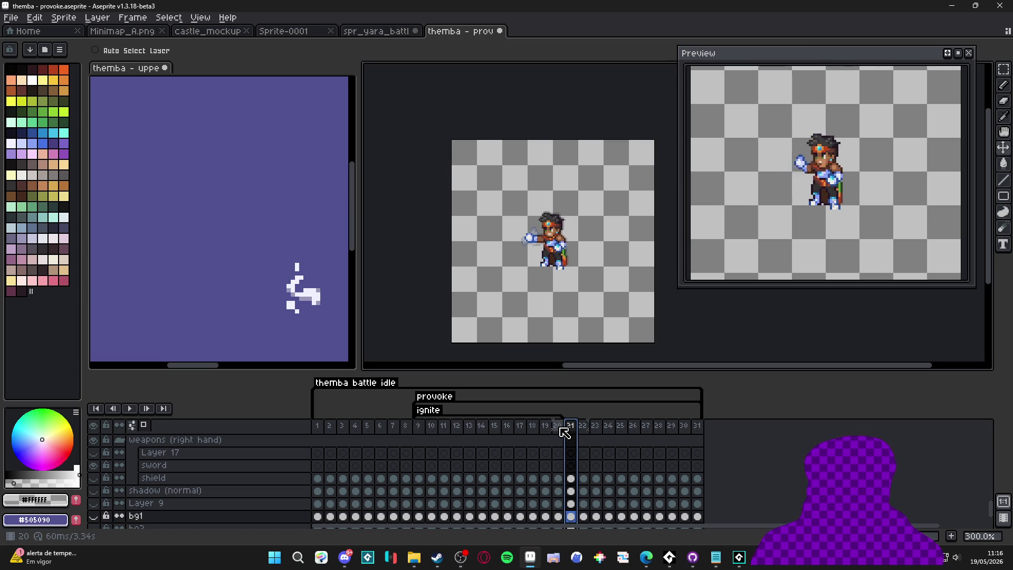
# Step: Select Layer 12 in the layer stack and hide the fire layer
pyautogui.scroll(2, 554, 240)
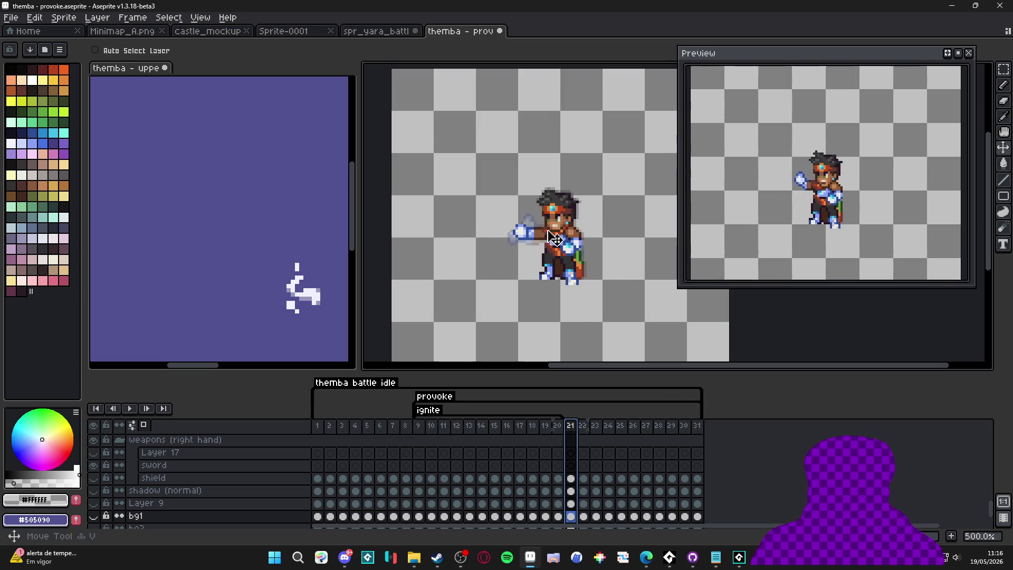
pyautogui.keyDown('ctrl'); pyautogui.click(553, 240); pyautogui.keyUp('ctrl')
pyautogui.scroll(3, 536, 478)
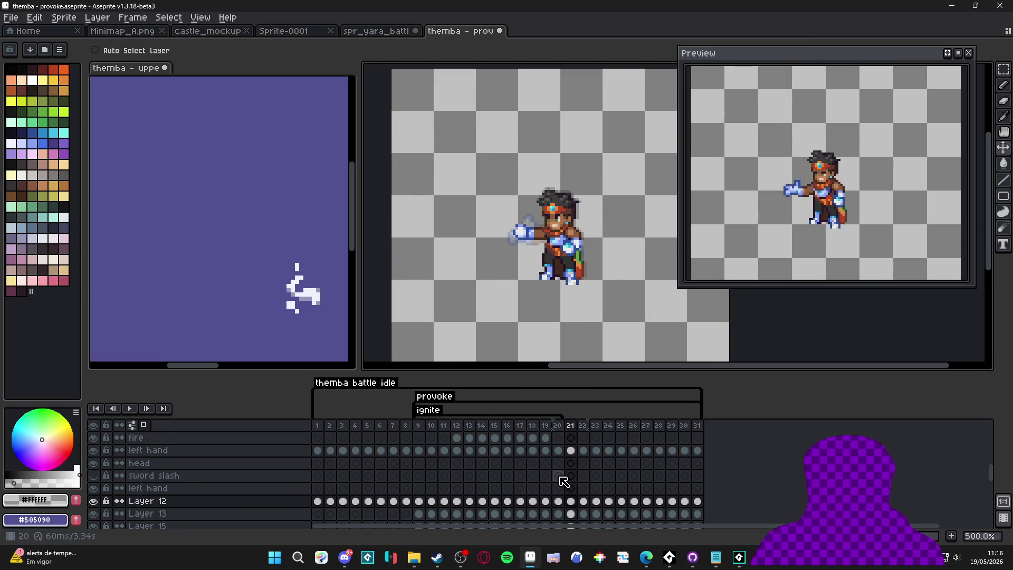
pyautogui.scroll(1, 564, 482)
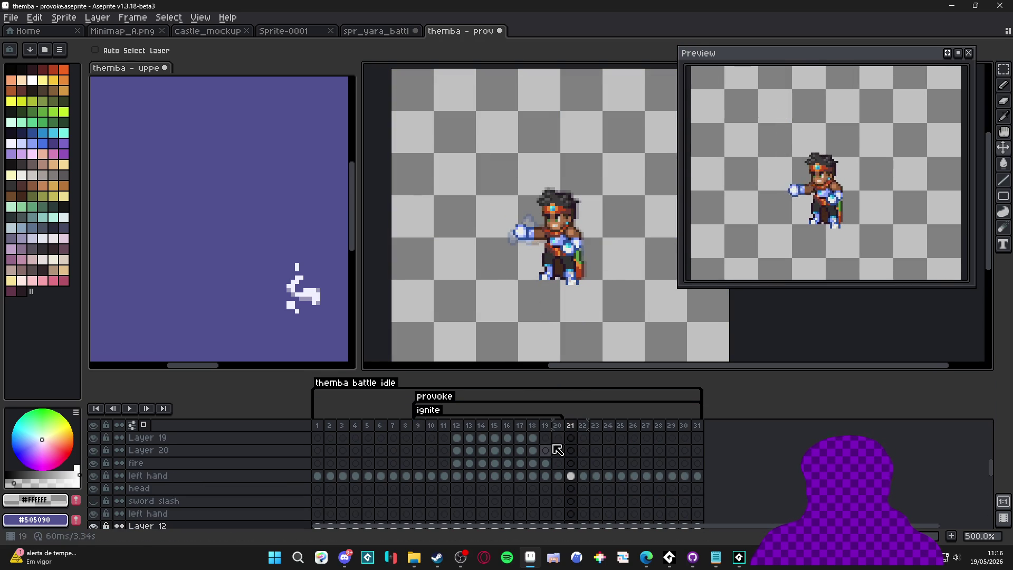
pyautogui.click(93, 463)
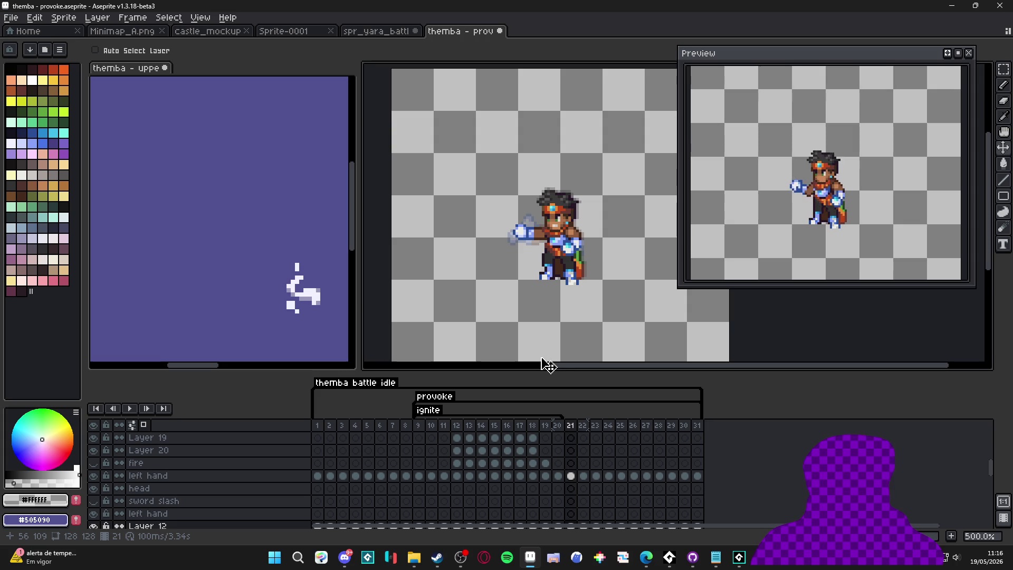
# Step: Set the animation export to only the provoke-tagged frames and pick the resize scale
pyautogui.press('ctrl')
pyautogui.hotkey('ctrl', 'e')
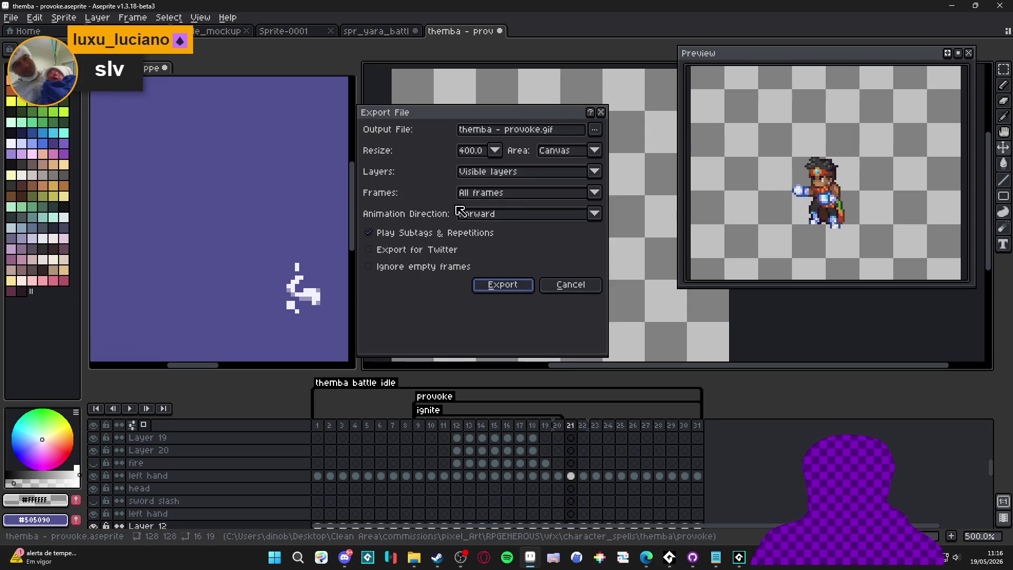
pyautogui.click(501, 196)
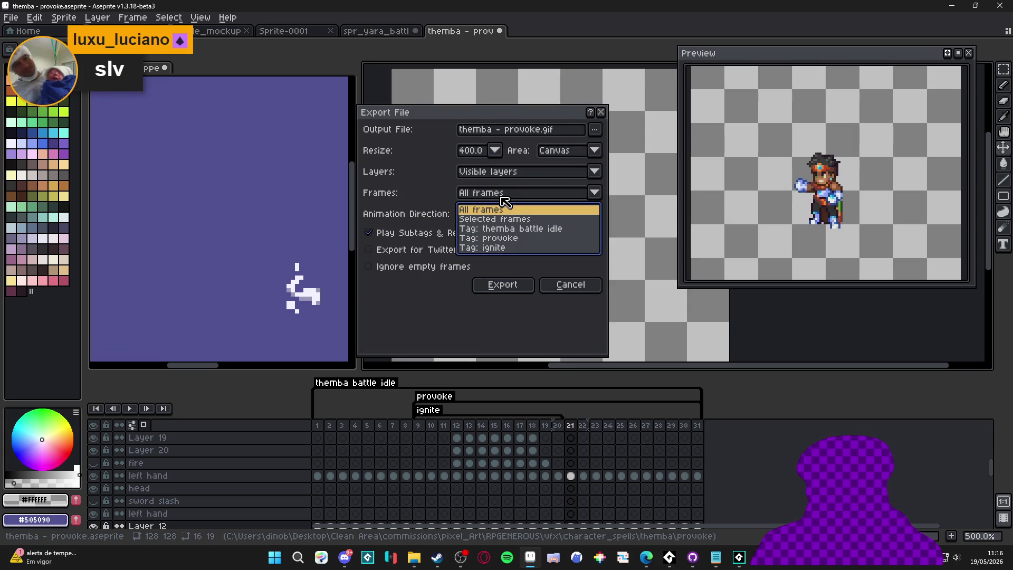
pyautogui.click(501, 239)
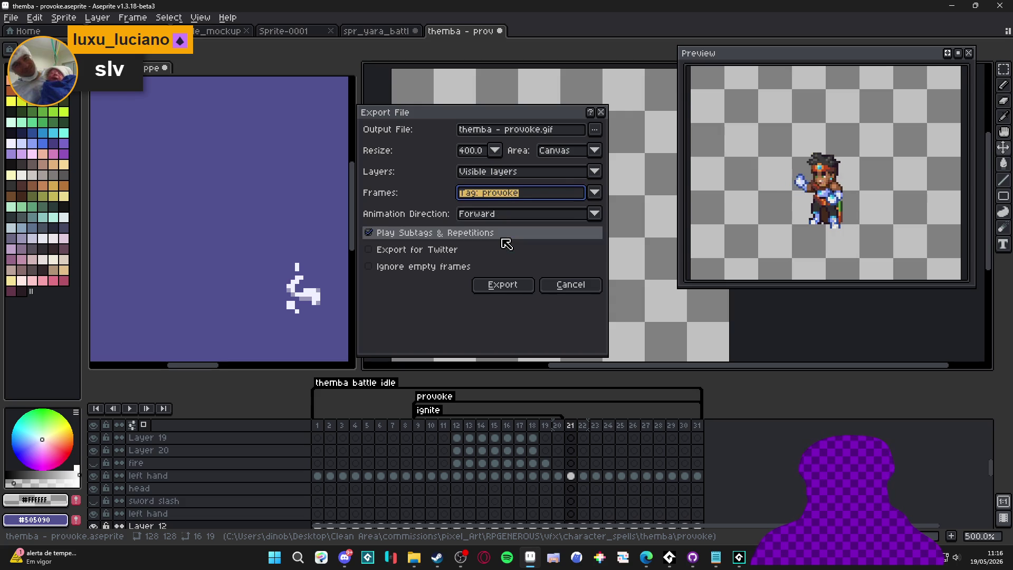
pyautogui.click(495, 150)
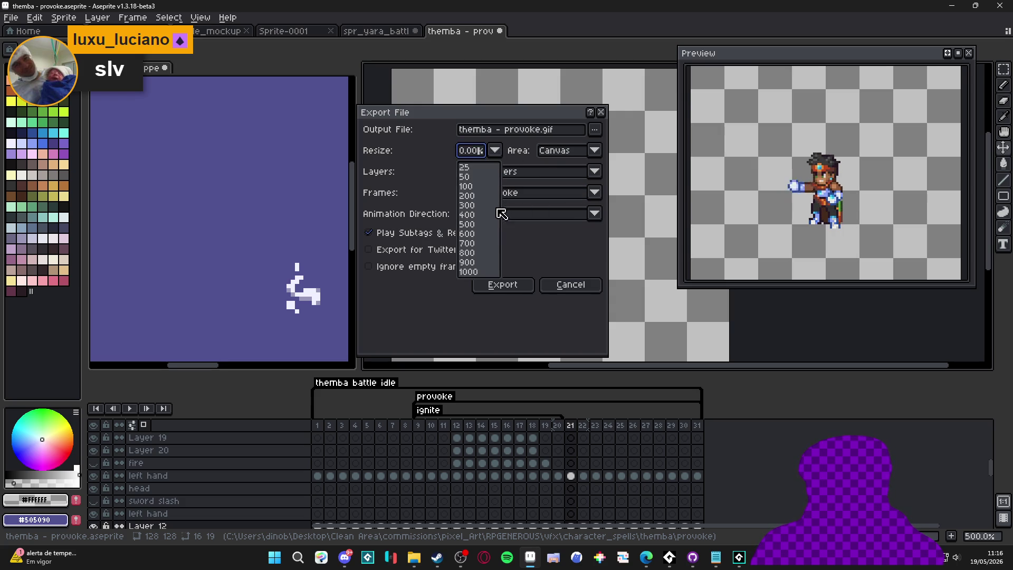
pyautogui.click(467, 186)
# Step: Name the export spr_themba_provoke_v2 in the provoke folder, starting from spr_themba_provoke_gif
pyautogui.click(594, 129)
pyautogui.click(572, 146)
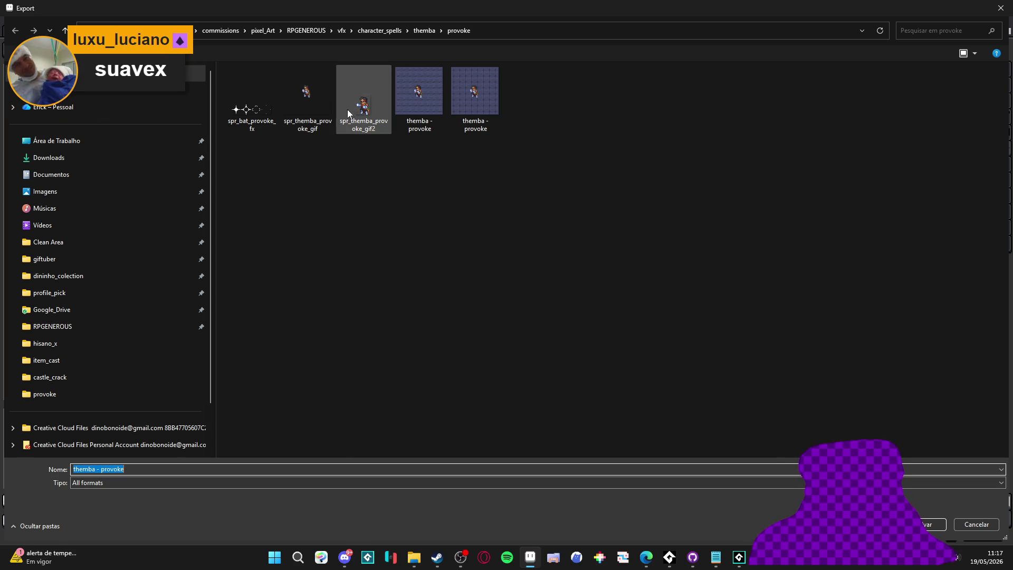
pyautogui.click(318, 100)
pyautogui.doubleClick(136, 474)
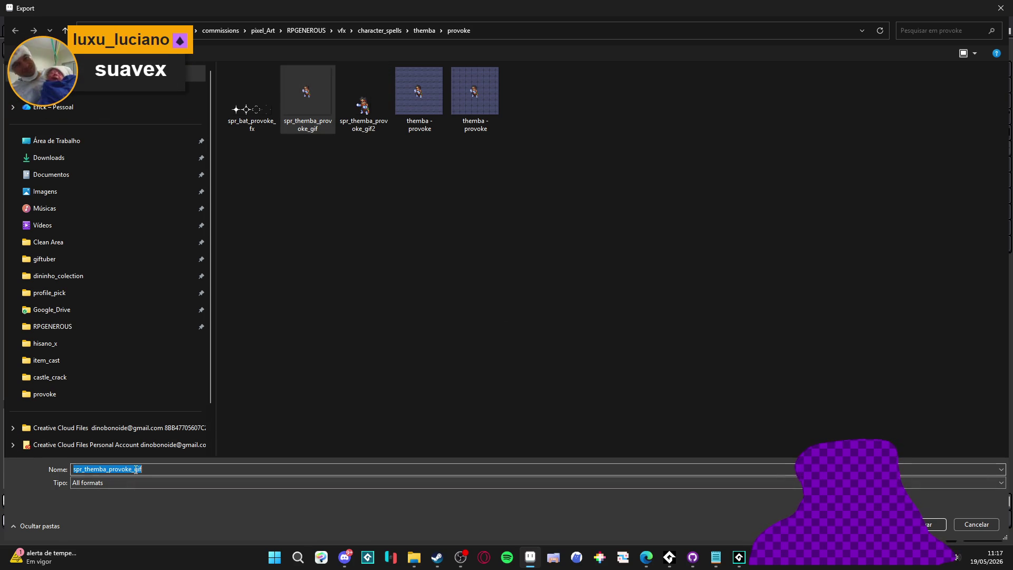
pyautogui.click(136, 473)
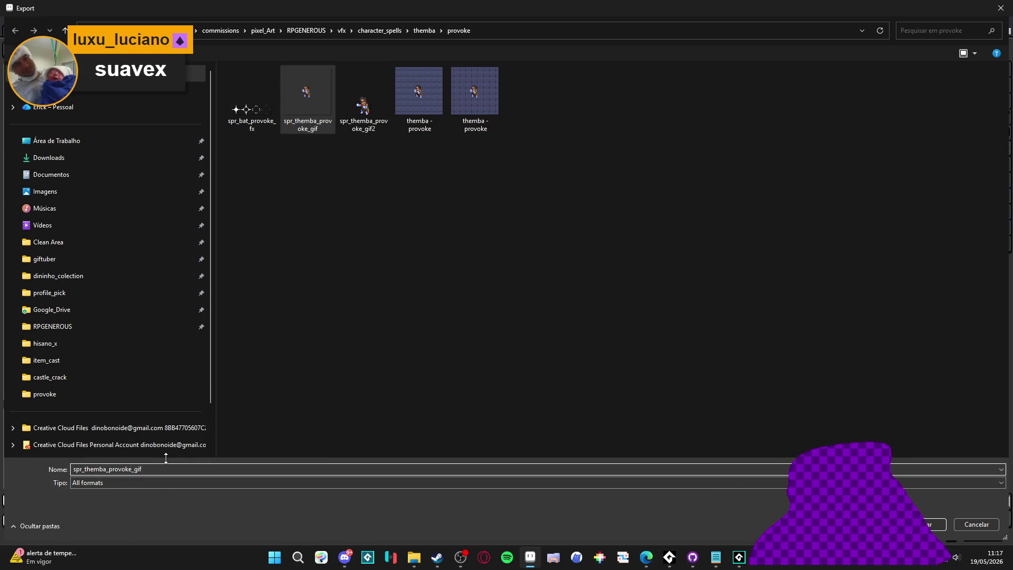
pyautogui.write('v2')
pyautogui.write('_')
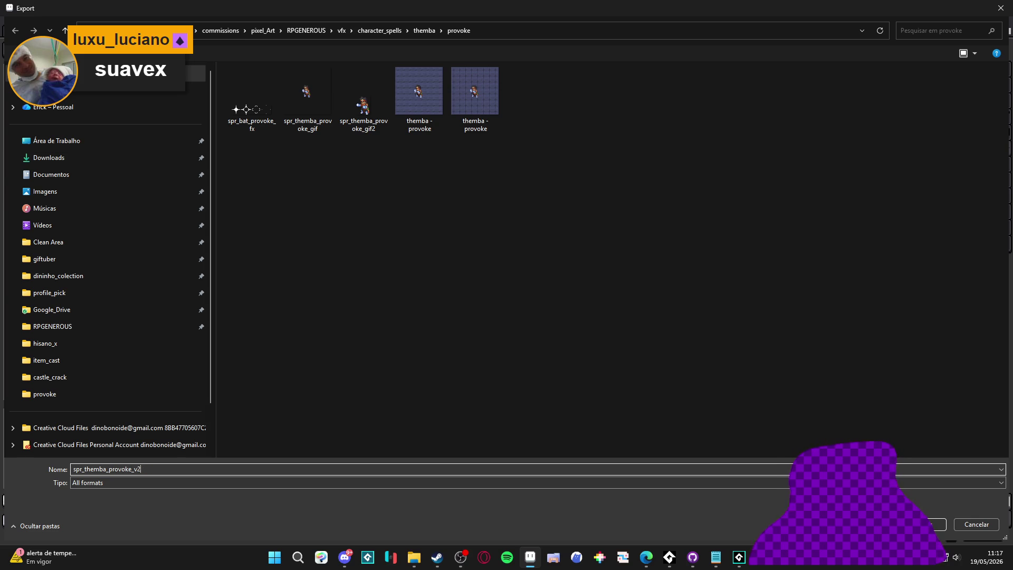
pyautogui.press('Return')
pyautogui.click(501, 283)
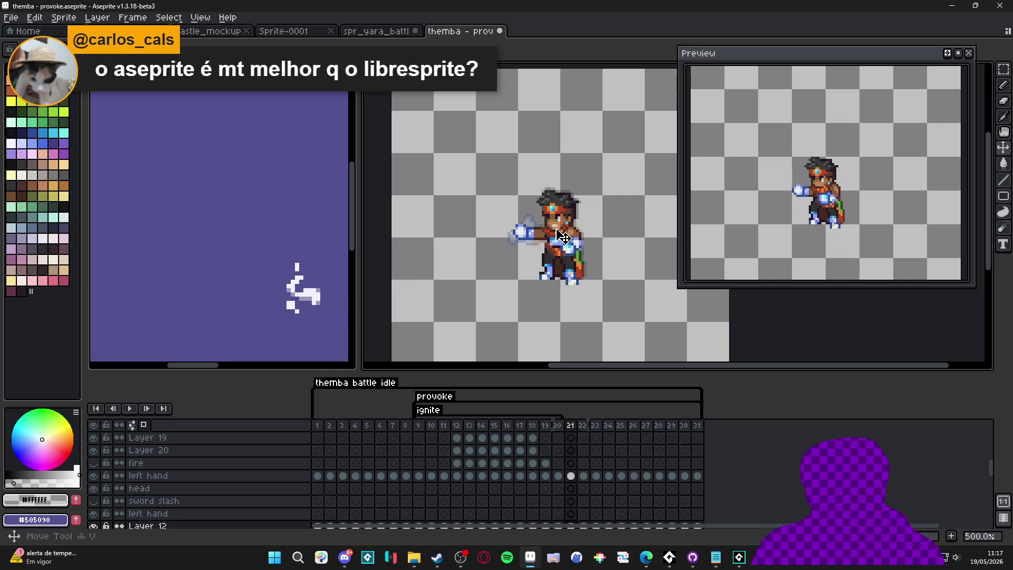
# Step: Finish exporting spr_themba_provoke_v2.gif and scroll through the timeline layers
pyautogui.scroll(-1, 158, 490)
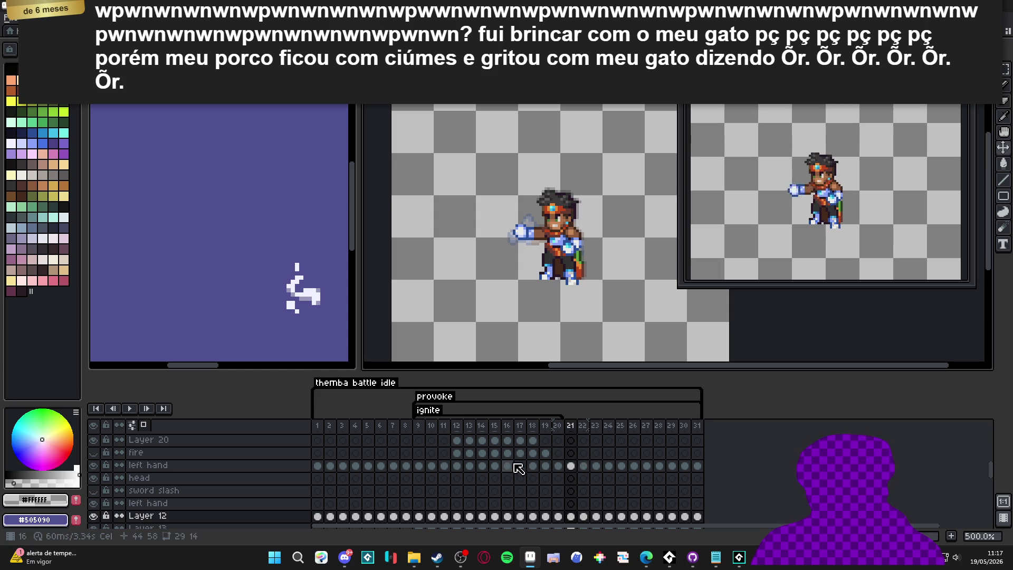
pyautogui.scroll(1, 497, 477)
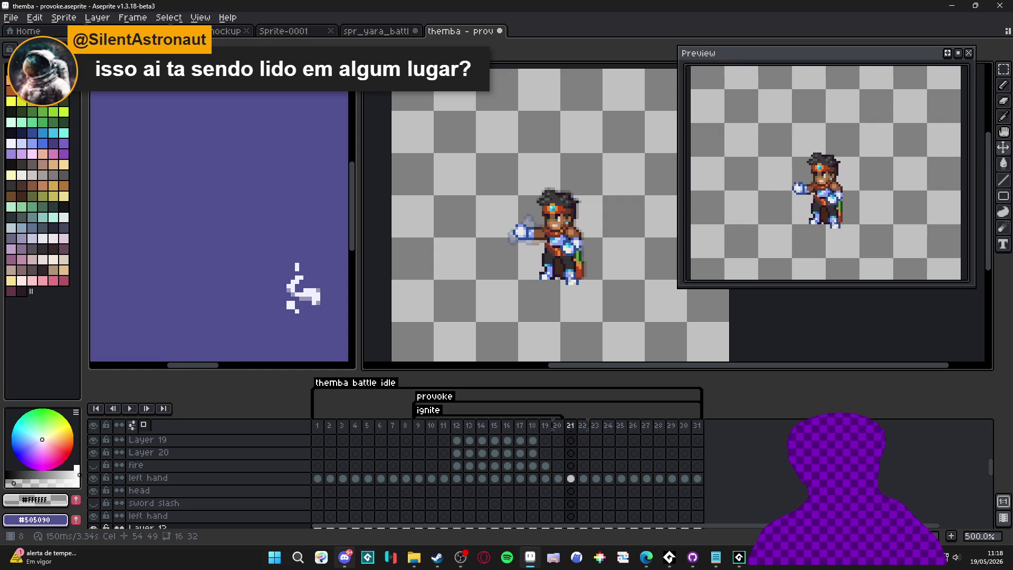
pyautogui.moveTo(345, 557)
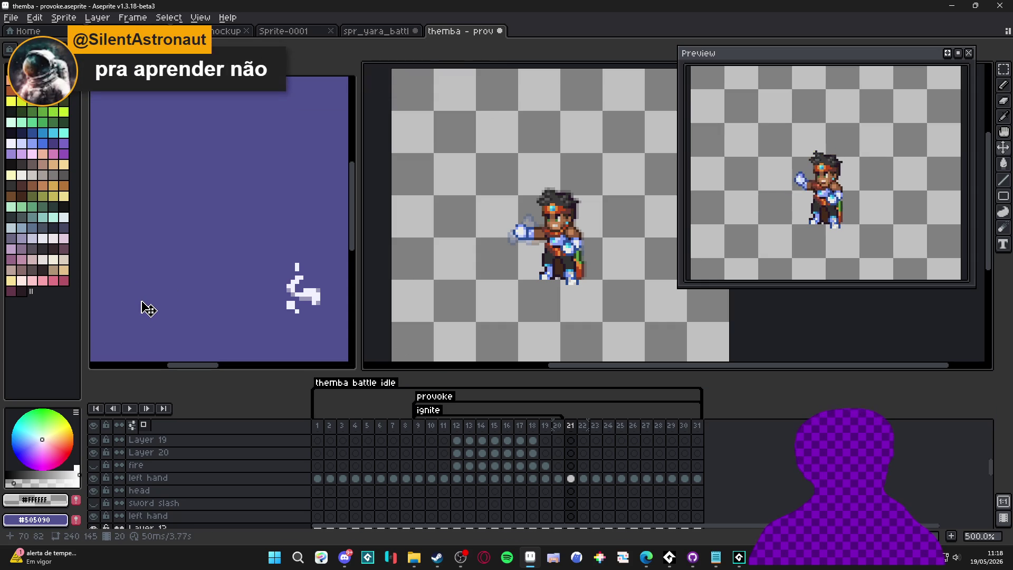
# Step: Check the Sprite Size dialog and cancel it without resizing
pyautogui.click(63, 18)
pyautogui.click(79, 75)
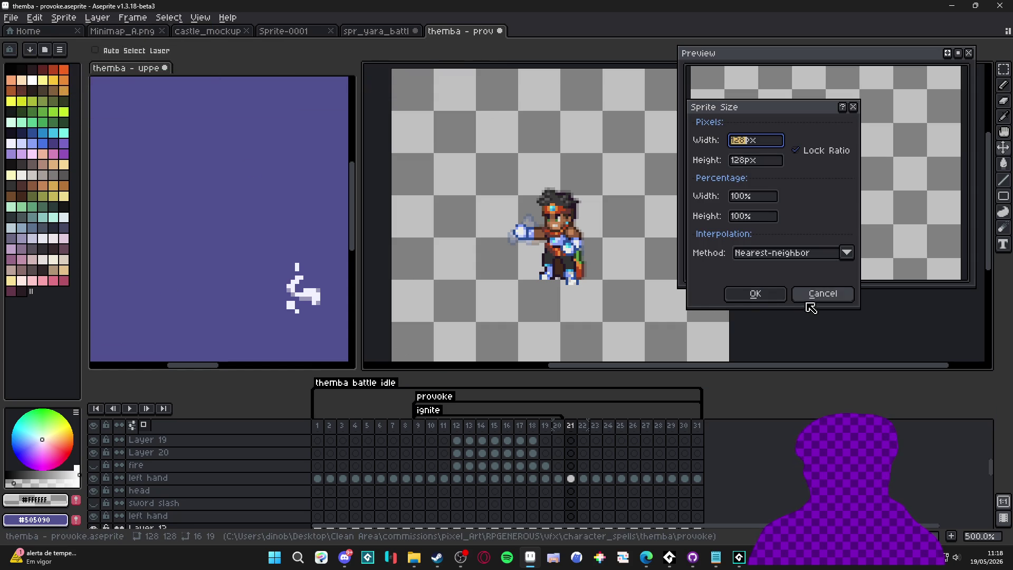
pyautogui.click(817, 297)
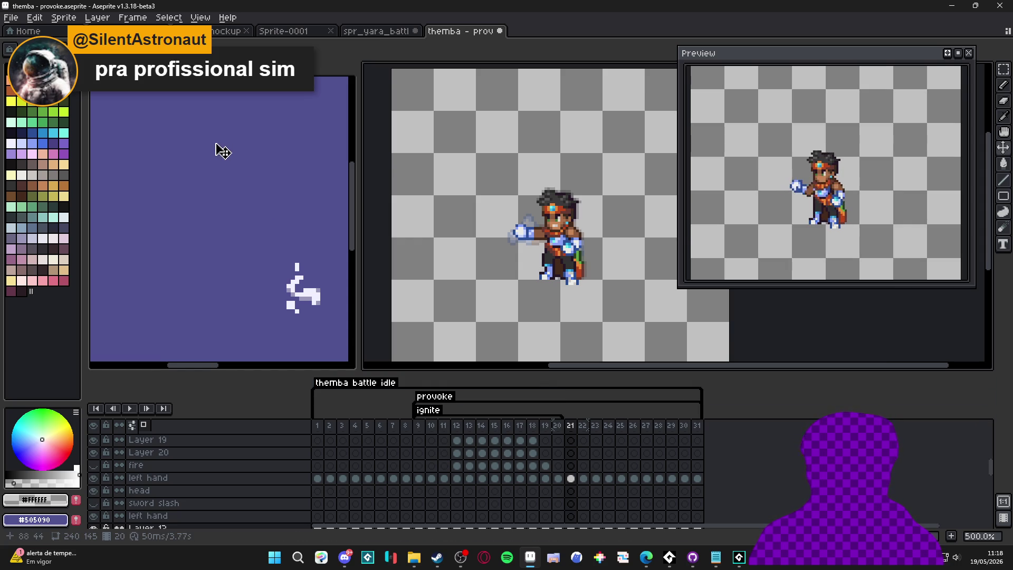
# Step: Trim the sprite to the character, overwrite spr_themba_provoke_v2.gif, then undo the trim
pyautogui.click(64, 18)
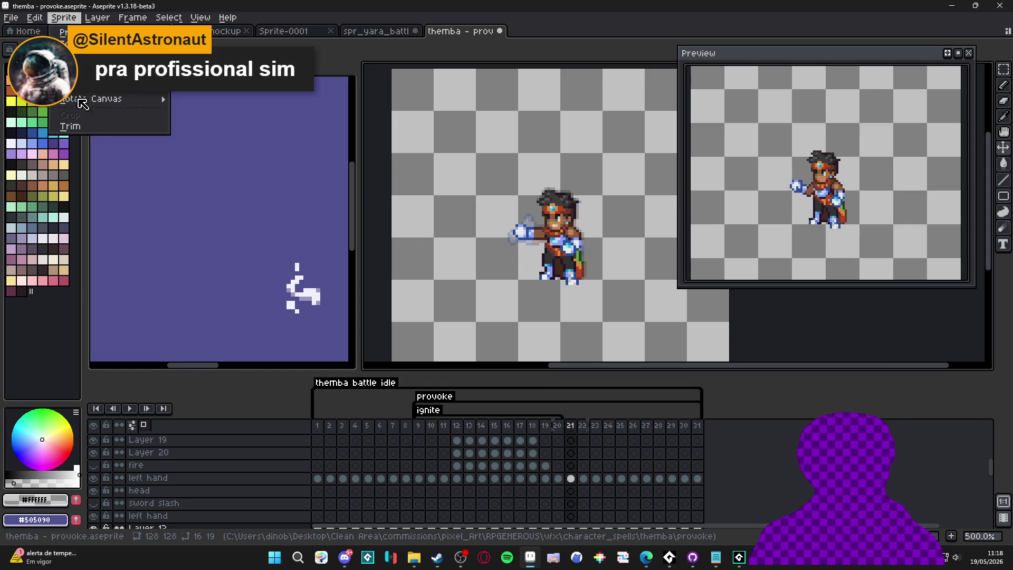
pyautogui.click(93, 128)
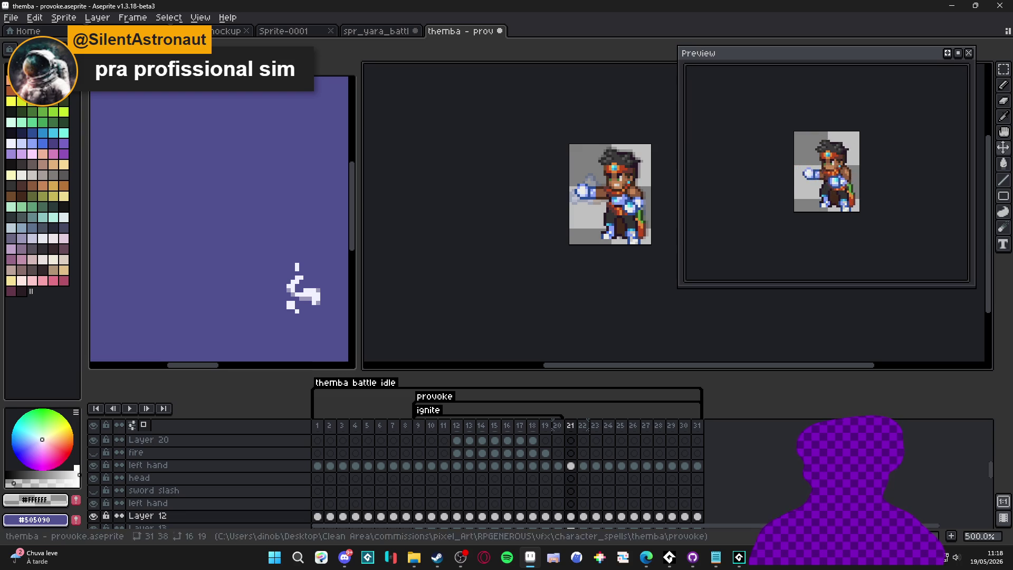
pyautogui.hotkey('ctrl', 'alt', 'shift', 's')
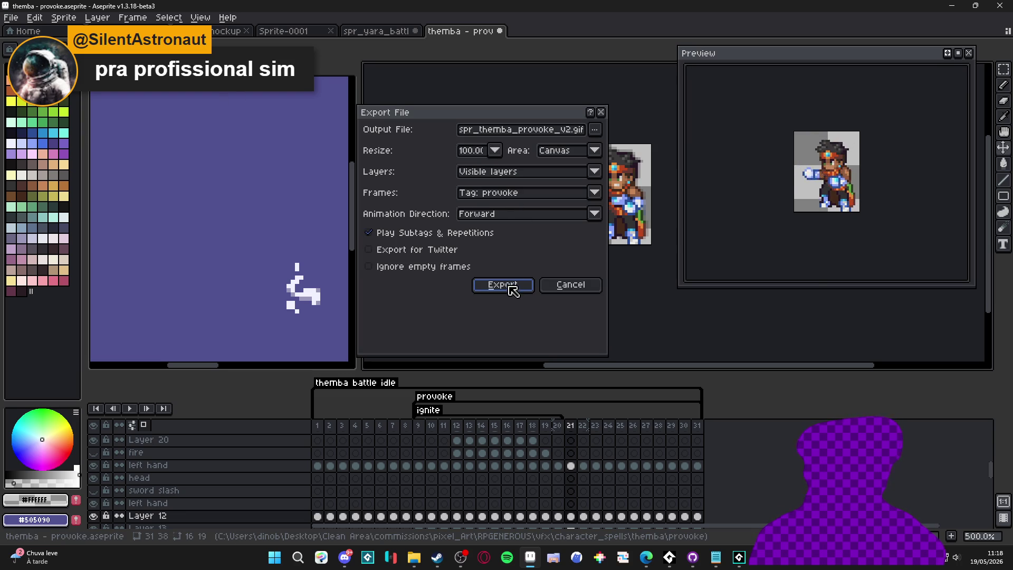
pyautogui.click(510, 288)
pyautogui.click(474, 310)
pyautogui.hotkey('ctrl', 'z')
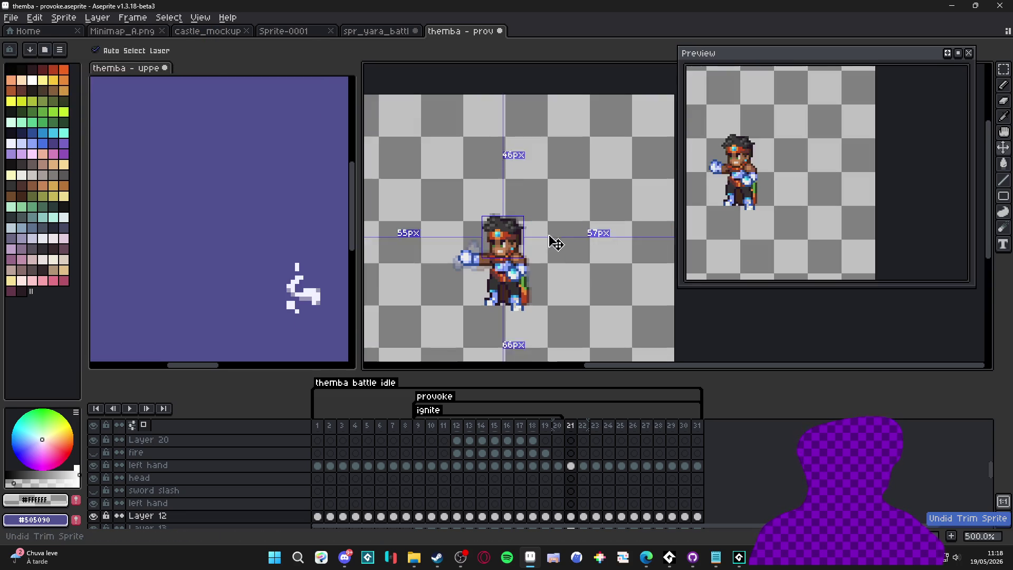
pyautogui.scroll(1, 264, 444)
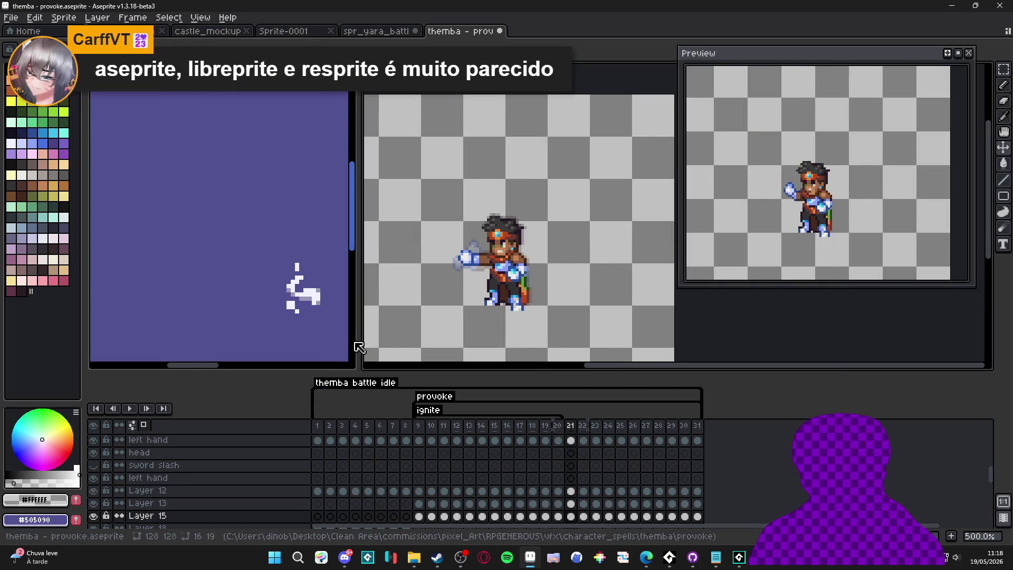
# Step: Show the fire layer, select its cel in frame 12, and reopen the Export File settings
pyautogui.scroll(2, 205, 504)
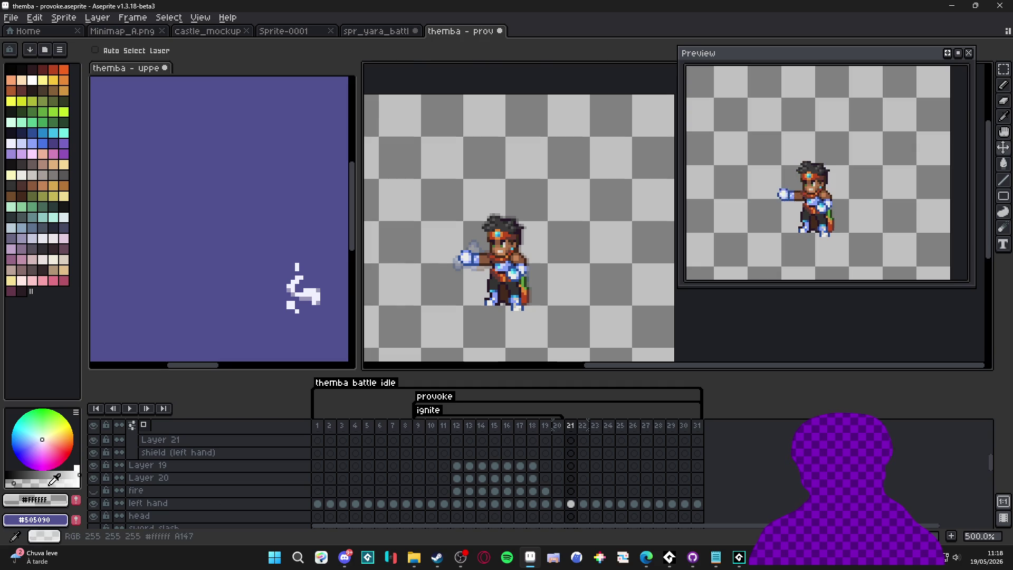
pyautogui.click(94, 490)
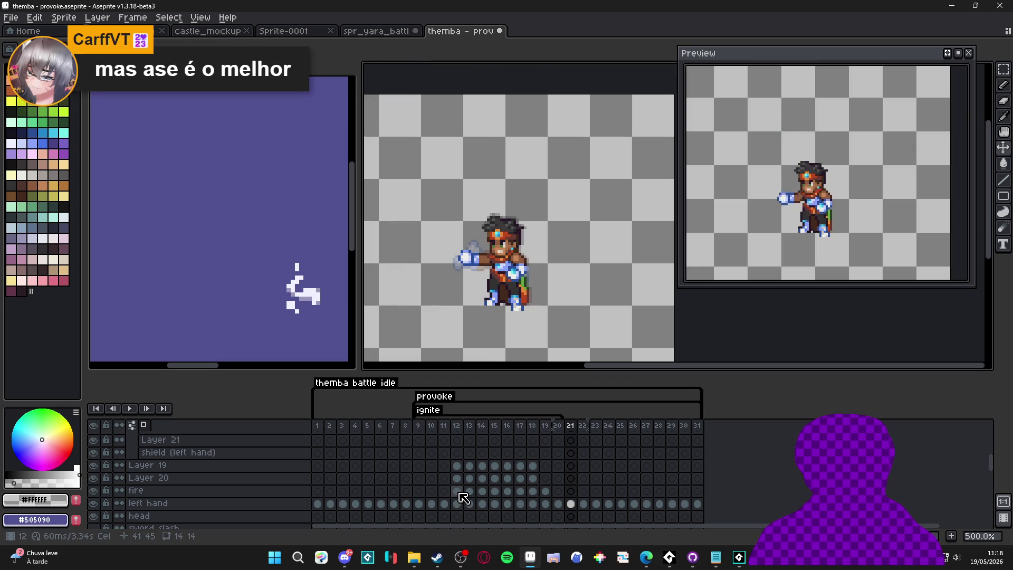
pyautogui.click(457, 491)
pyautogui.hotkey('ctrl', 'shift', 'e')
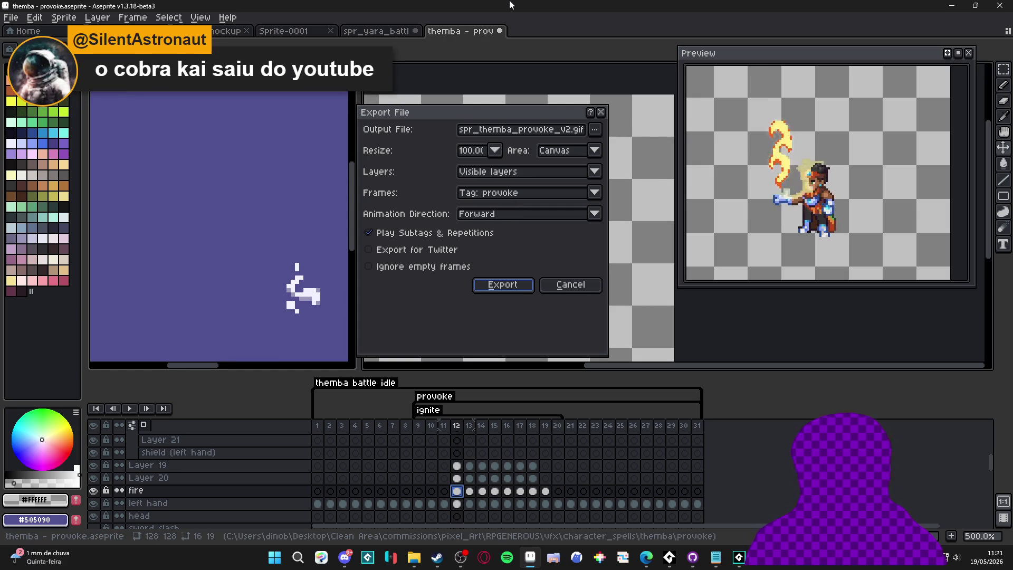
# Step: Keep the provoke tag as the export frame range and browse the layer choices
pyautogui.click(551, 196)
pyautogui.click(554, 199)
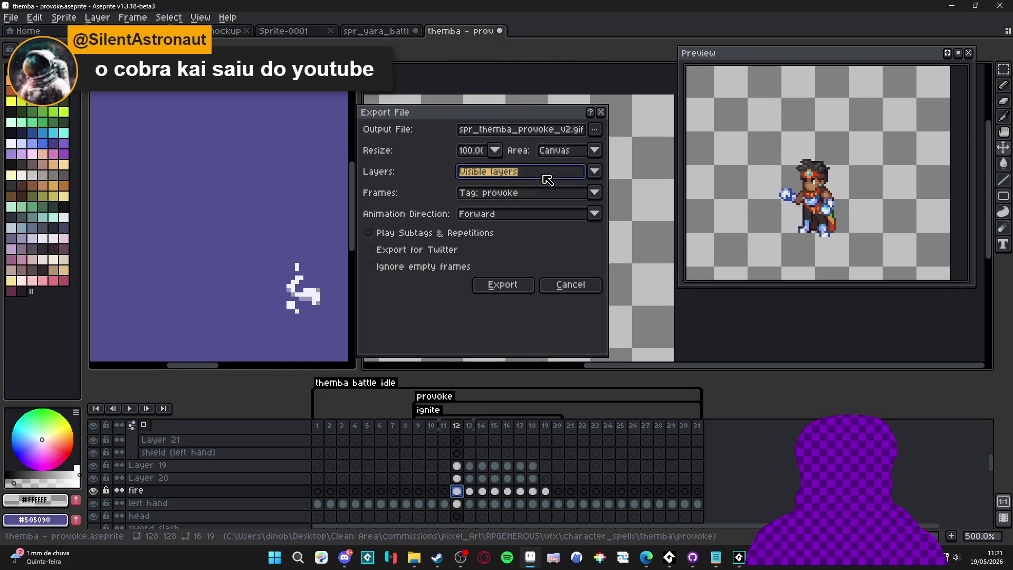
pyautogui.click(547, 174)
pyautogui.scroll(-1, 531, 140)
pyautogui.scroll(1, 532, 140)
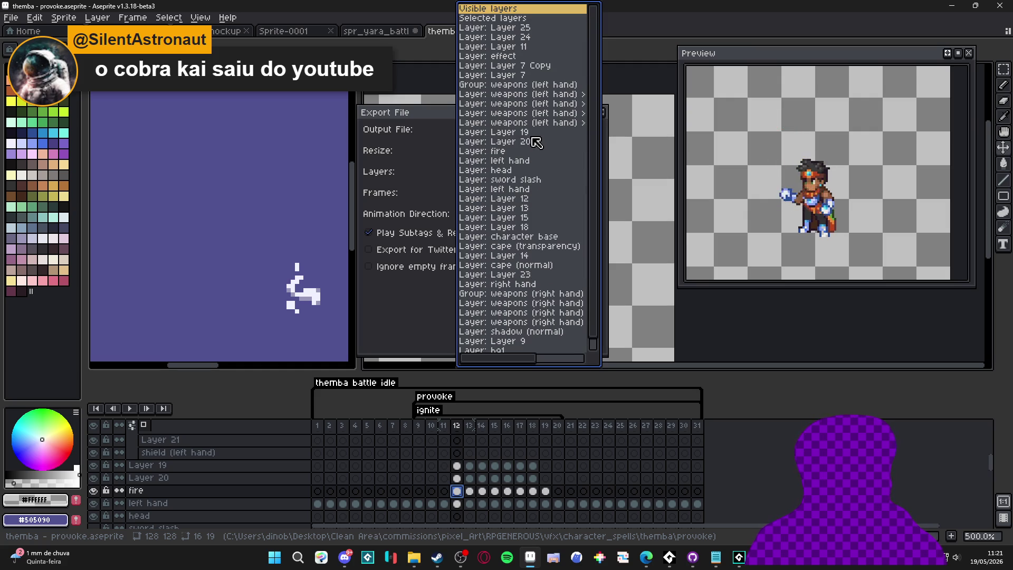
pyautogui.press('Escape')
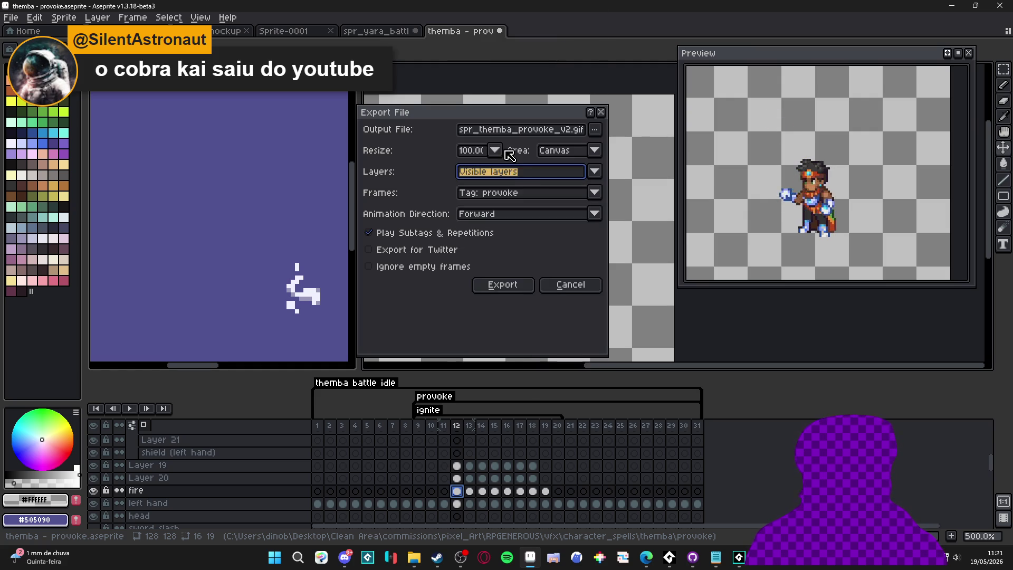
# Step: Set Layers to 'Layer: fire', then cancel the GIF export without saving
pyautogui.click(546, 174)
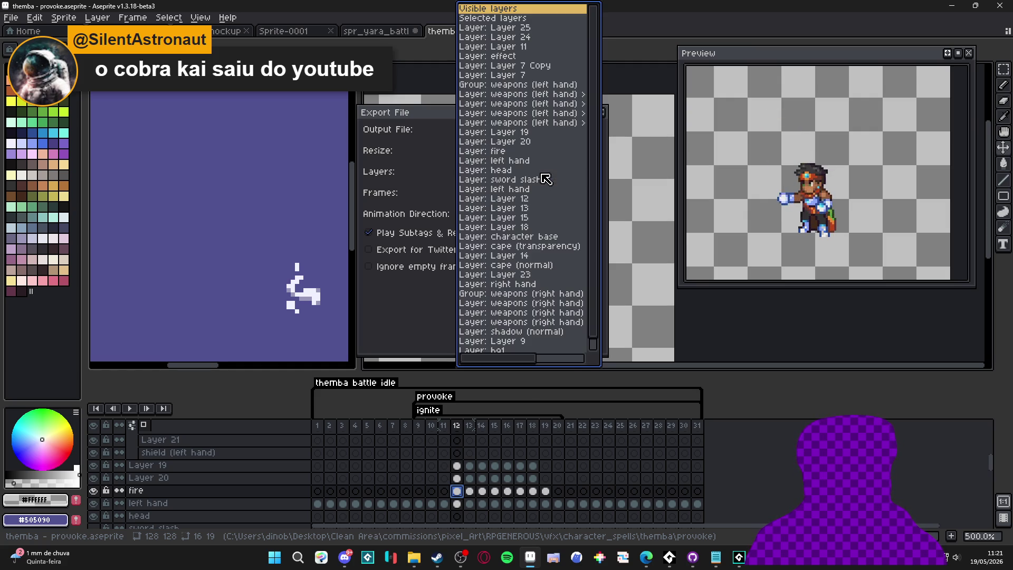
pyautogui.scroll(-1, 524, 156)
pyautogui.scroll(1, 527, 154)
pyautogui.press('Escape')
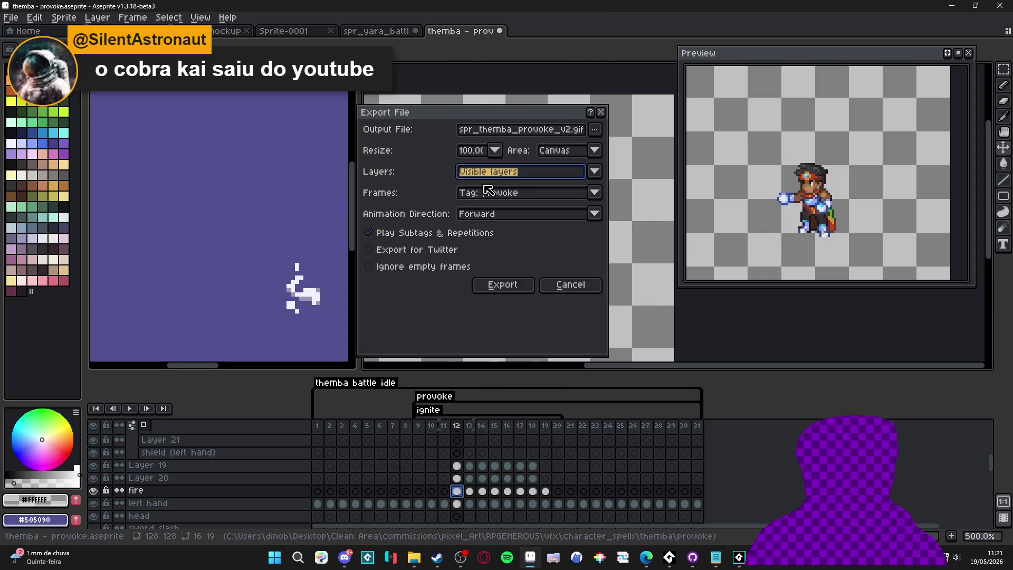
pyautogui.click(568, 177)
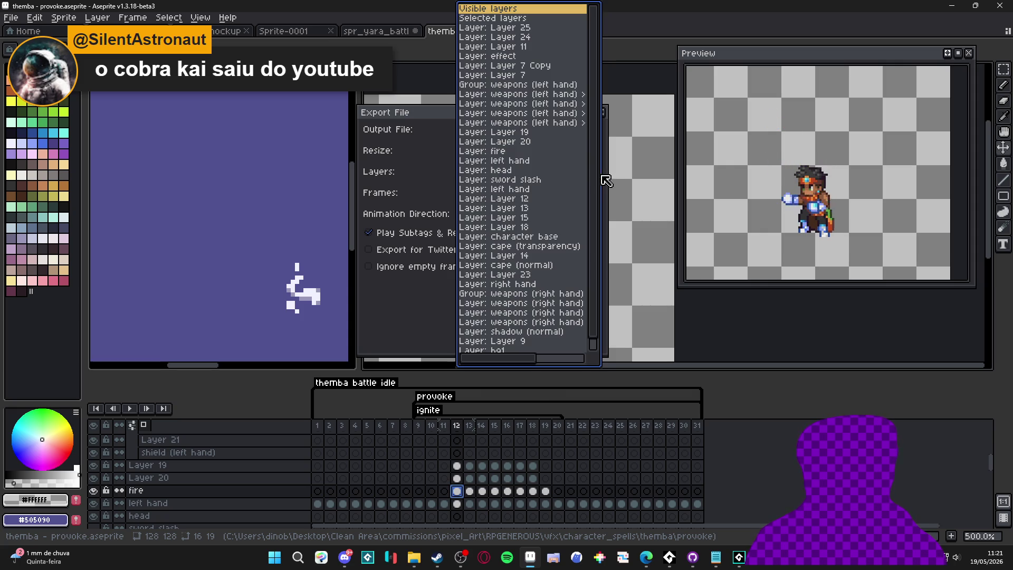
pyautogui.click(497, 152)
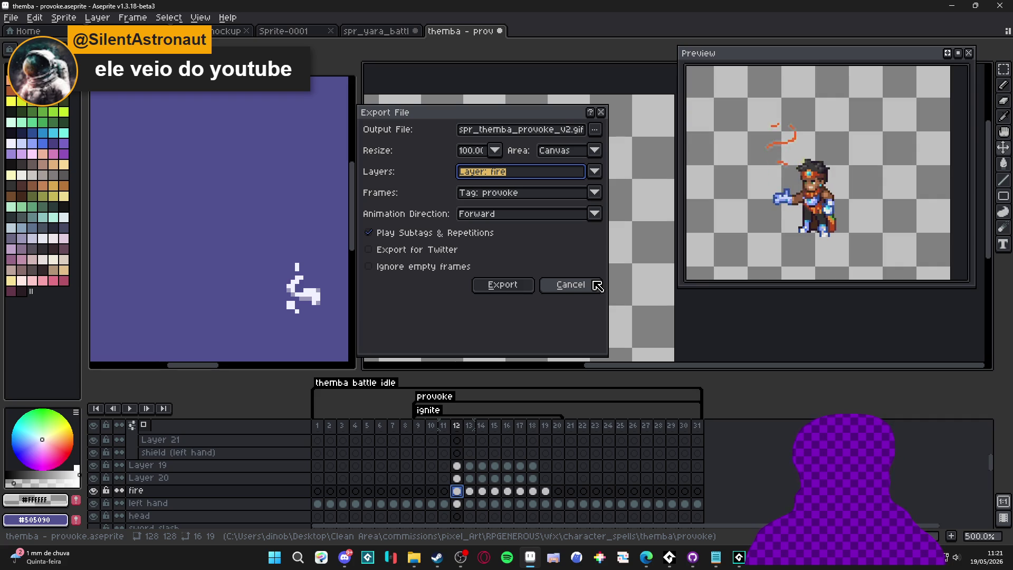
pyautogui.click(597, 286)
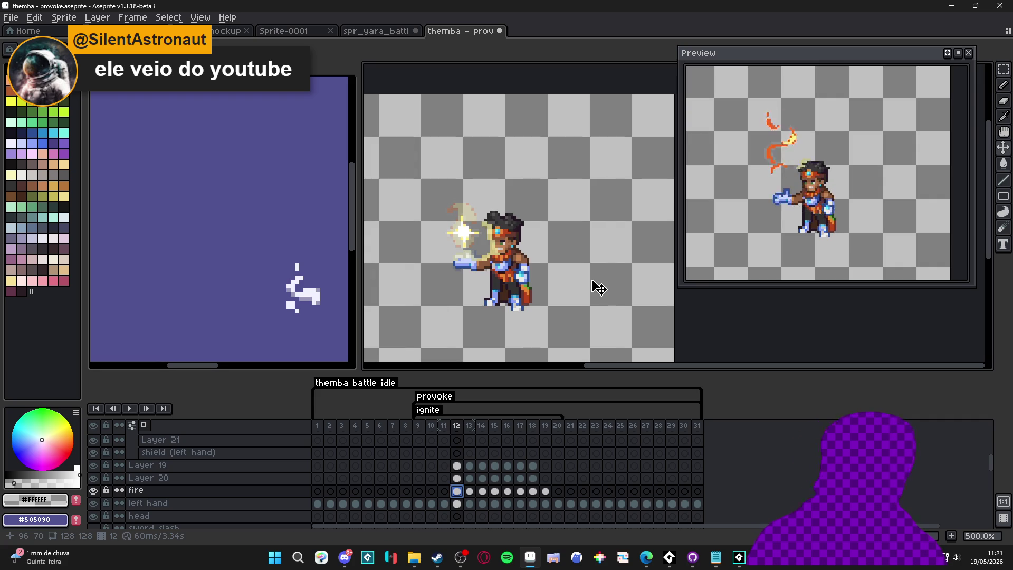
# Step: In Export Sprite Sheet's Sprite tab, set Layers to 'Layer: fire' and Frames to 'Tag: provoke'
pyautogui.press('ctrl')
pyautogui.hotkey('ctrl', 'e')
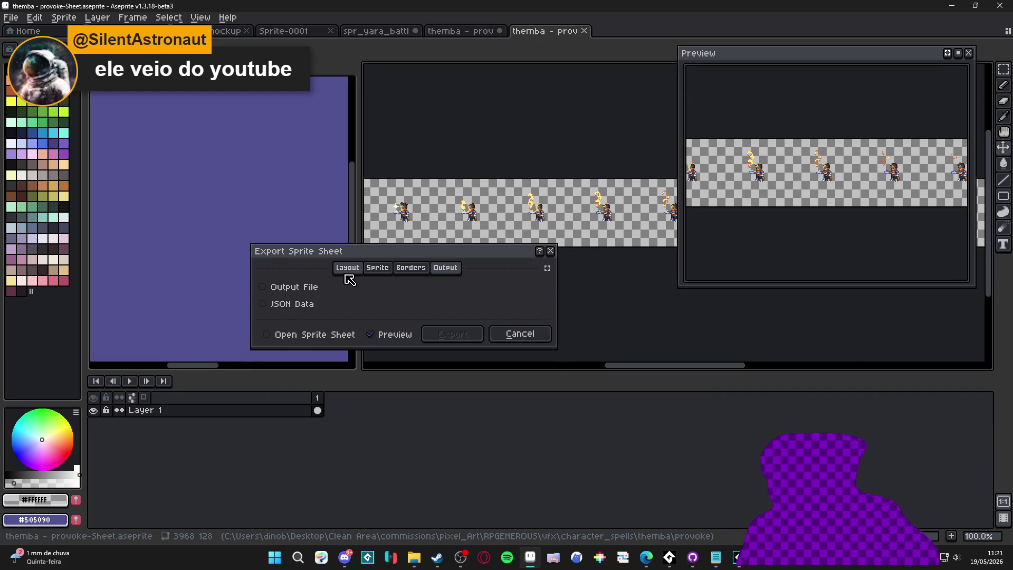
pyautogui.click(347, 268)
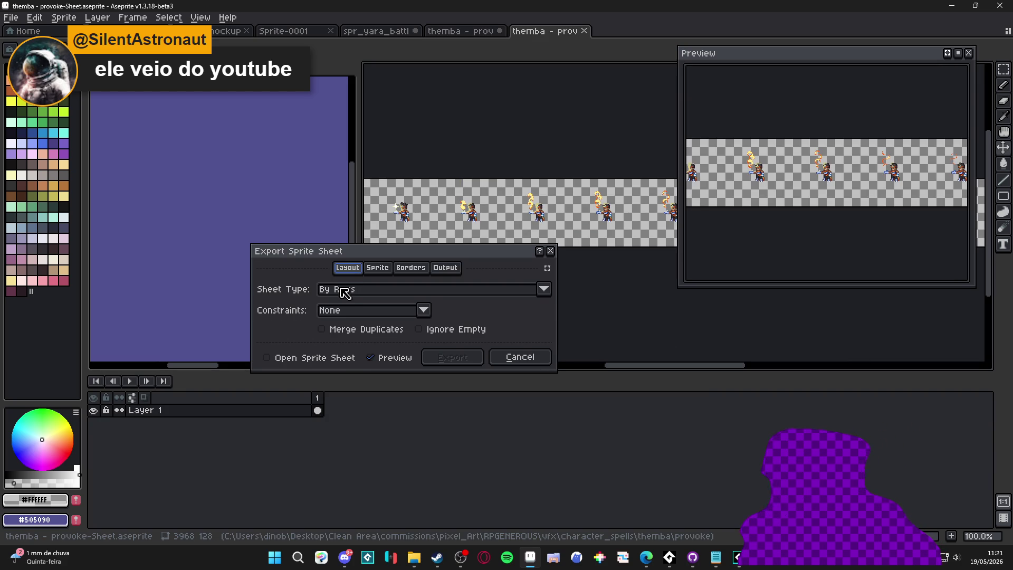
pyautogui.click(378, 268)
pyautogui.click(369, 312)
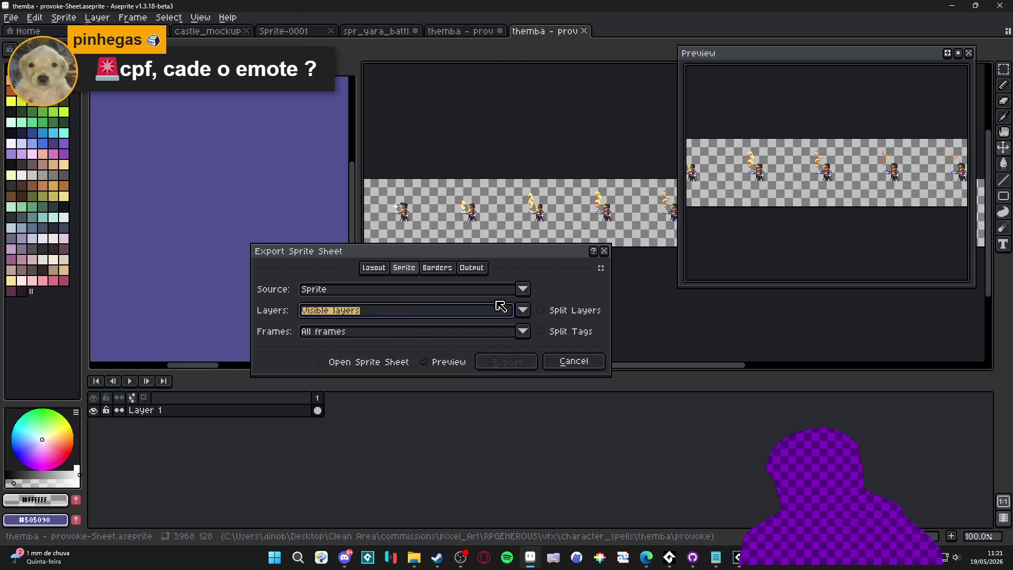
pyautogui.click(524, 311)
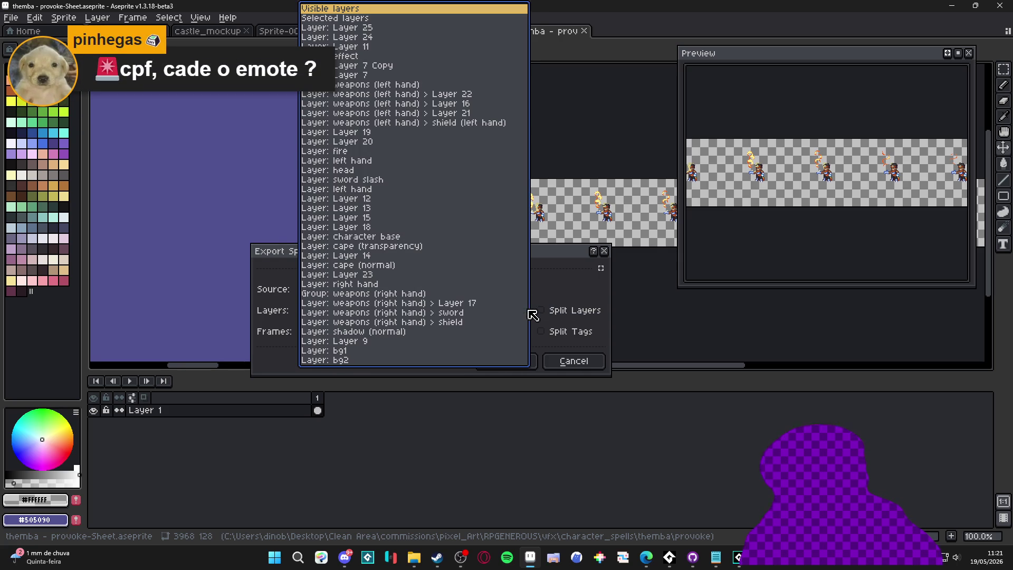
pyautogui.click(340, 153)
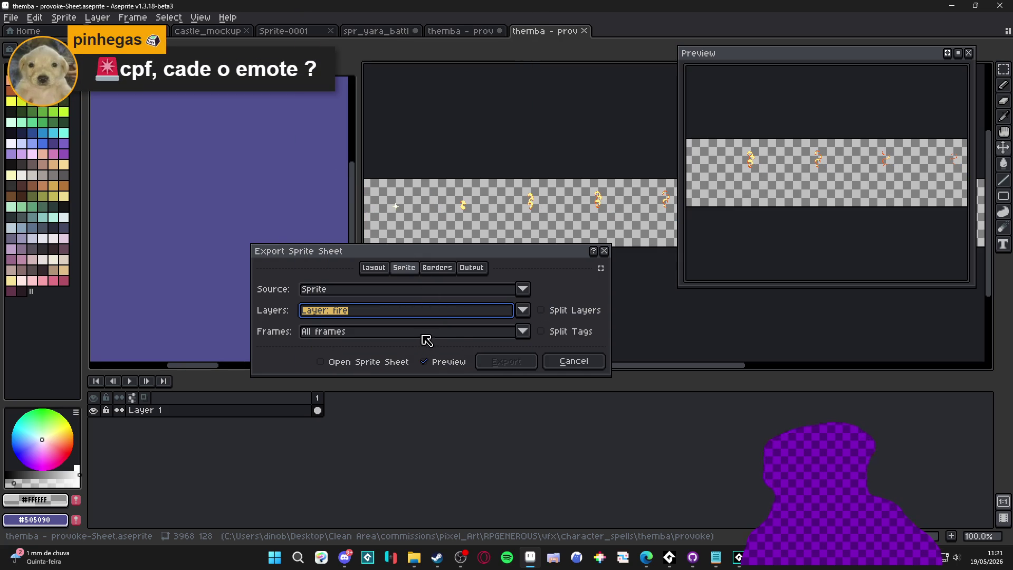
pyautogui.click(522, 330)
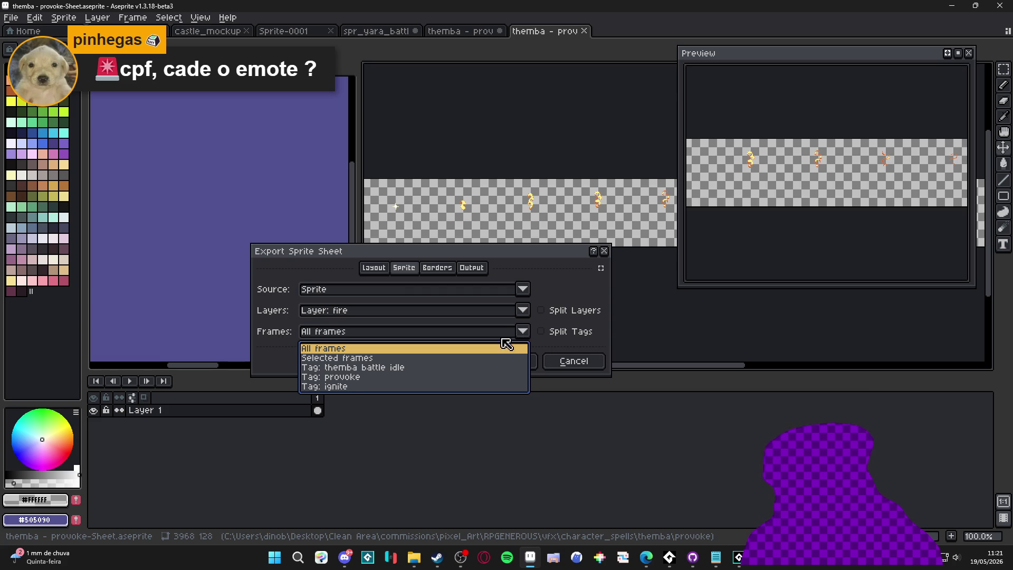
pyautogui.click(377, 376)
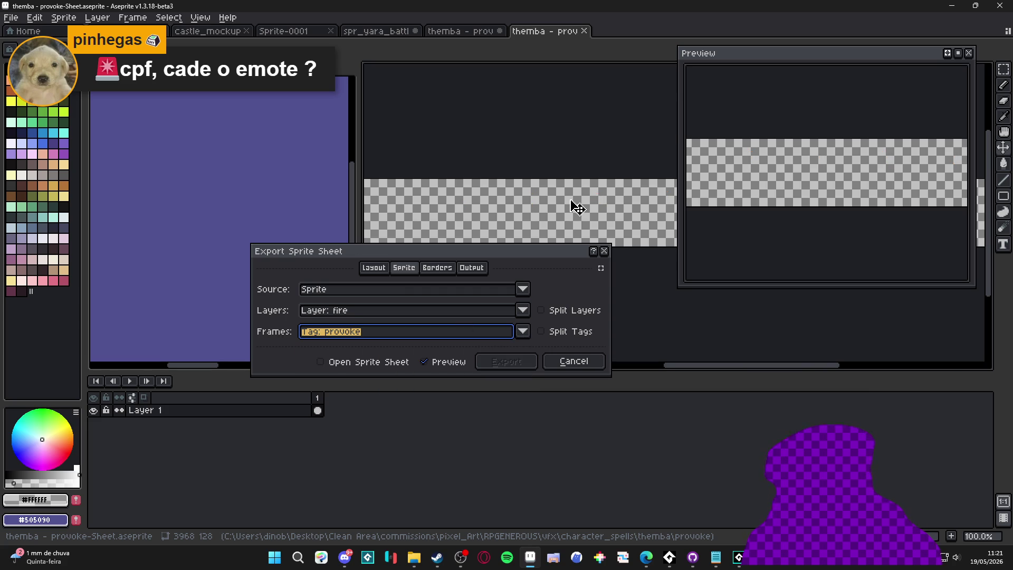
pyautogui.scroll(-4, 577, 206)
pyautogui.scroll(2, 477, 211)
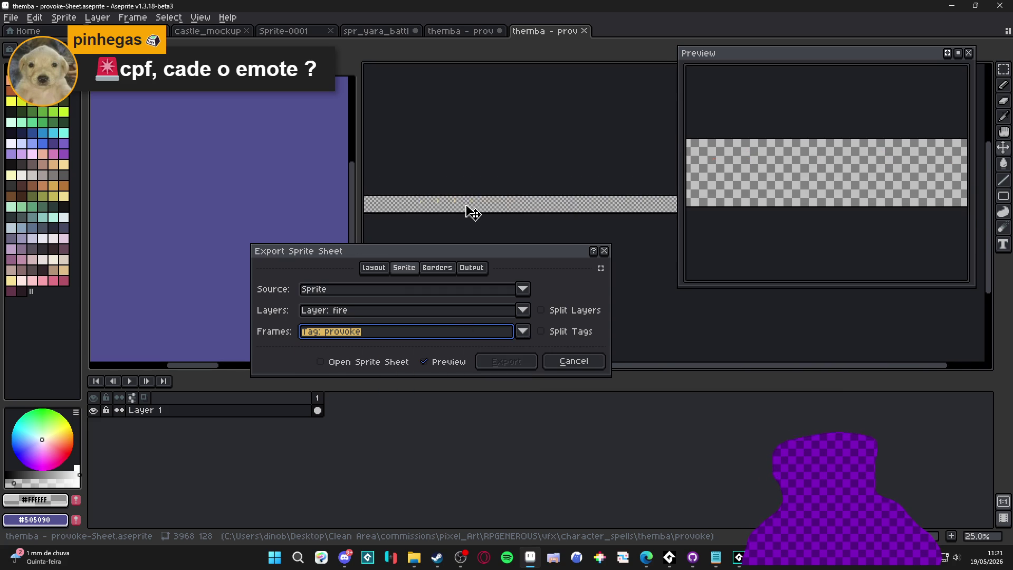
pyautogui.scroll(1, 451, 211)
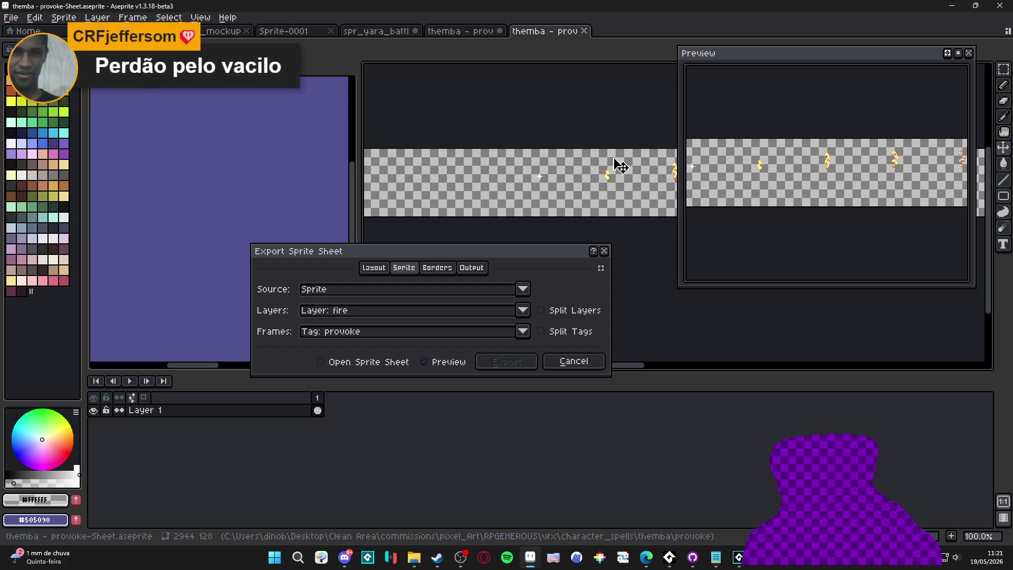
# Step: In the Borders section, enable Trim Sprite to cut transparent margins around the whole sprite
pyautogui.click(449, 267)
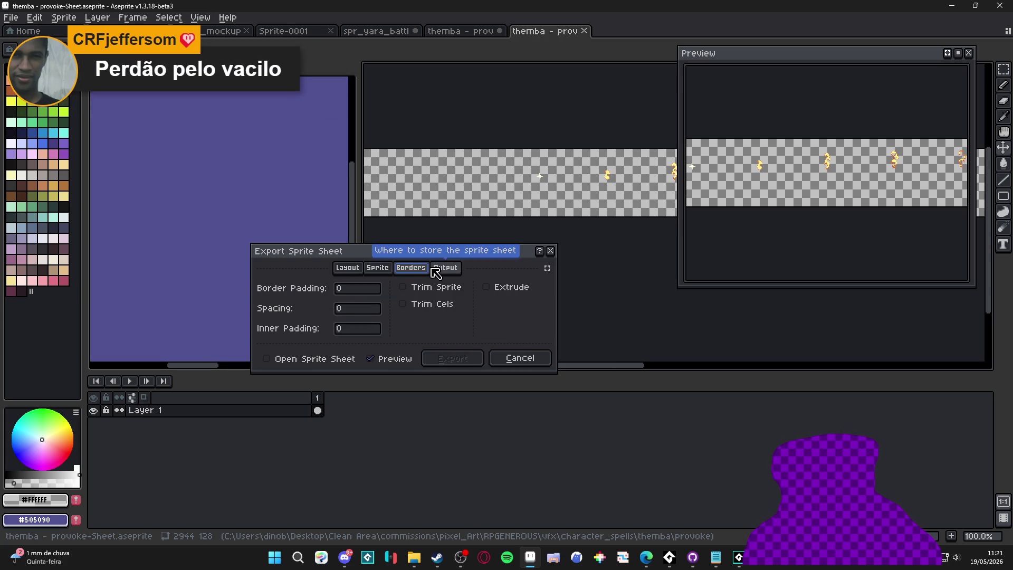
pyautogui.click(412, 309)
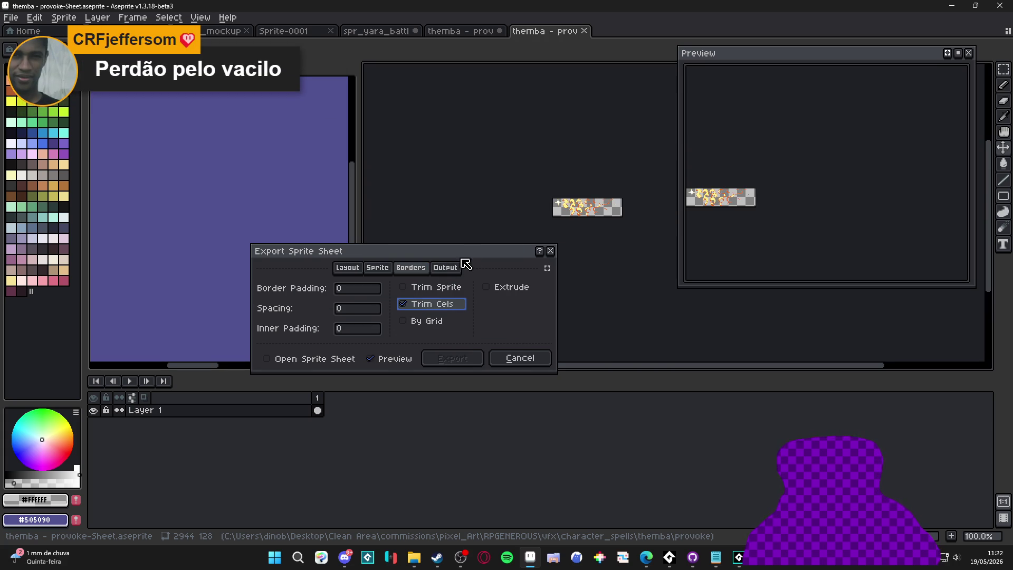
pyautogui.scroll(1, 573, 220)
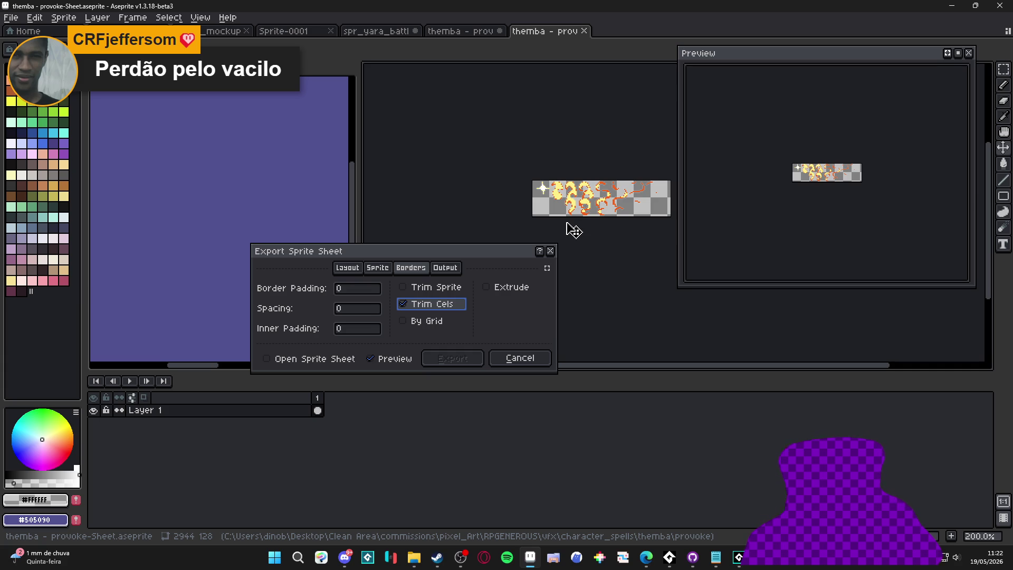
pyautogui.click(405, 305)
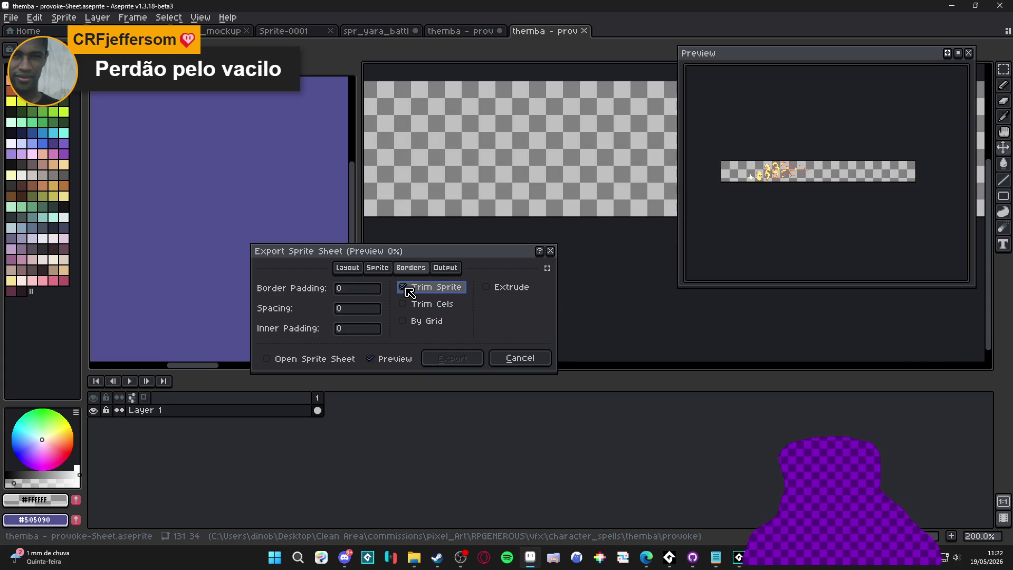
pyautogui.click(403, 287)
pyautogui.scroll(1, 473, 227)
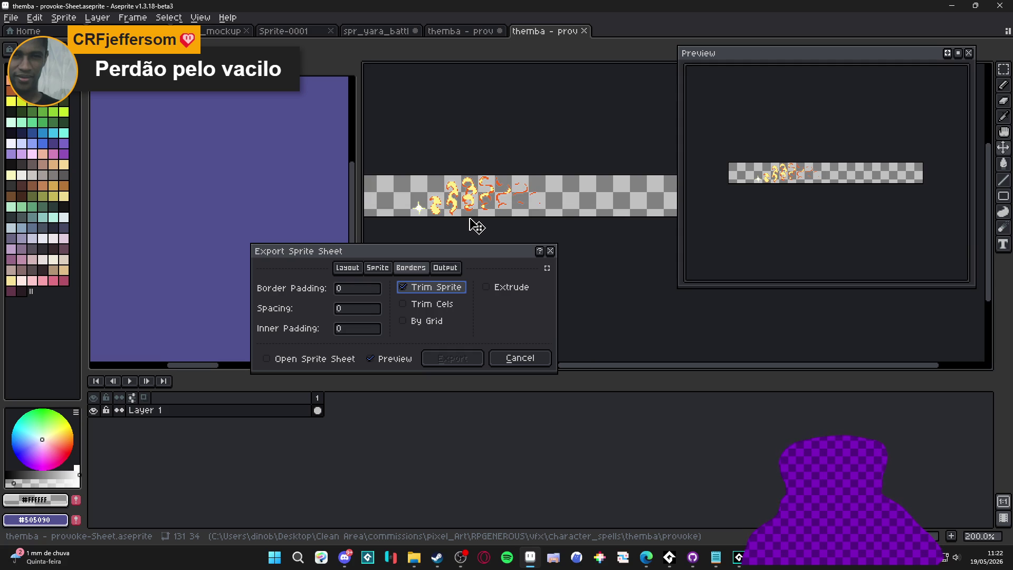
pyautogui.scroll(1, 522, 205)
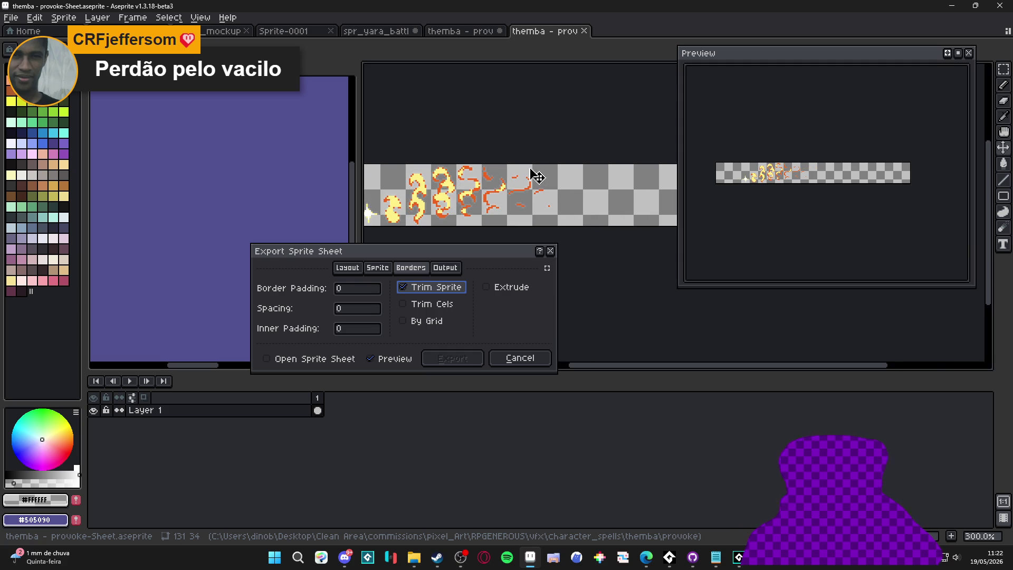
pyautogui.scroll(-1, 541, 203)
pyautogui.scroll(-1, 539, 197)
pyautogui.scroll(1, 539, 197)
# Step: Try Trim Cels, then turn it back off so only Trim Sprite stays enabled
pyautogui.click(442, 304)
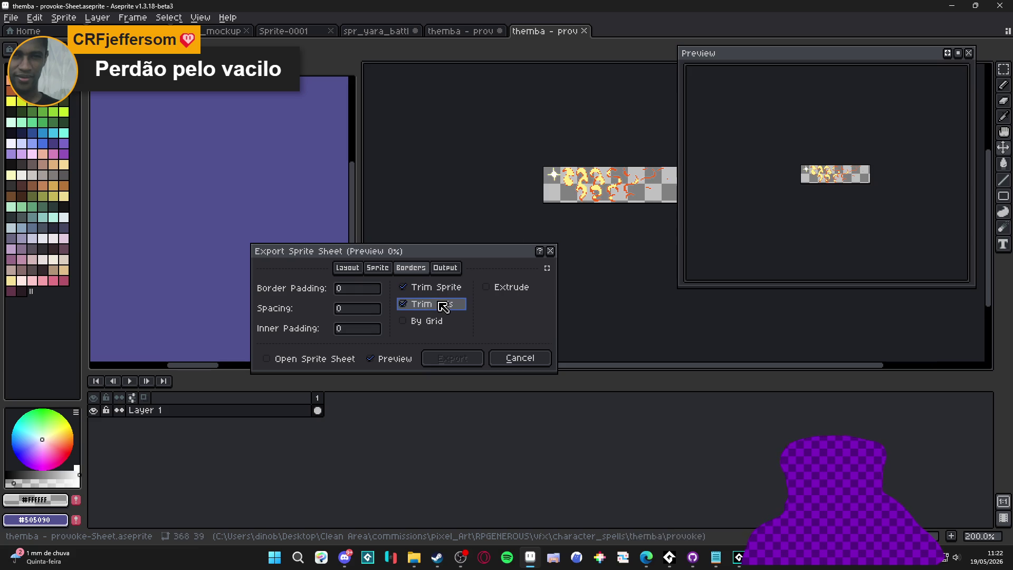
pyautogui.moveTo(573, 198); pyautogui.dragTo(491, 178)
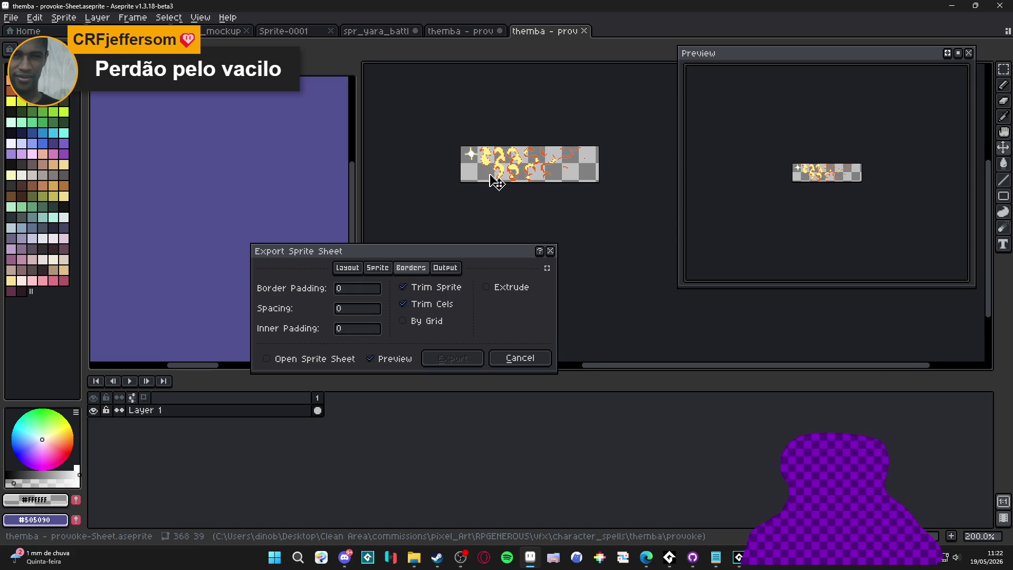
pyautogui.click(404, 304)
pyautogui.moveTo(445, 217)
pyautogui.mouseDown()
pyautogui.moveTo(564, 223)
pyautogui.moveTo(533, 228)
pyautogui.moveTo(540, 233)
pyautogui.mouseUp()
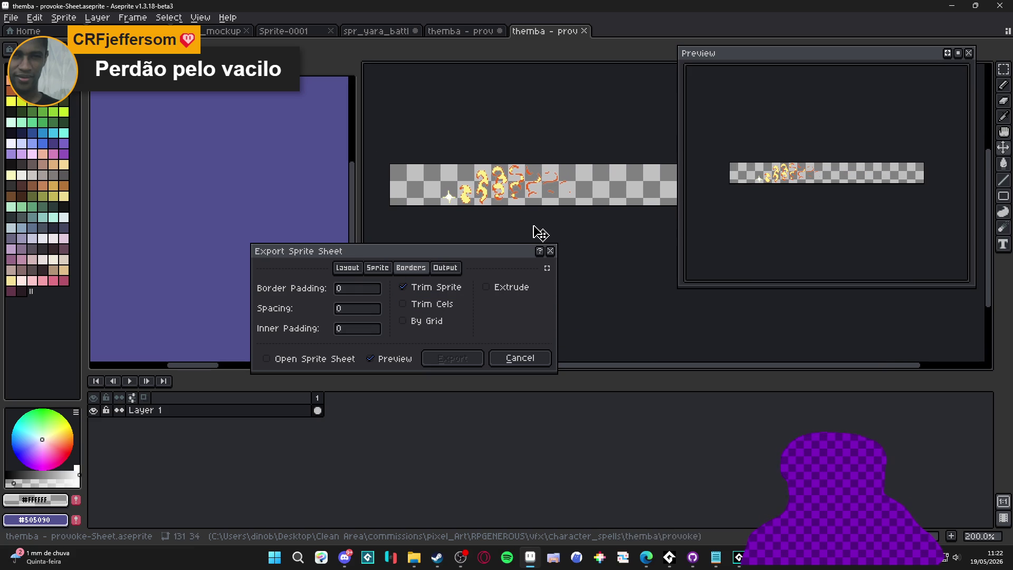
pyautogui.scroll(-1, 538, 233)
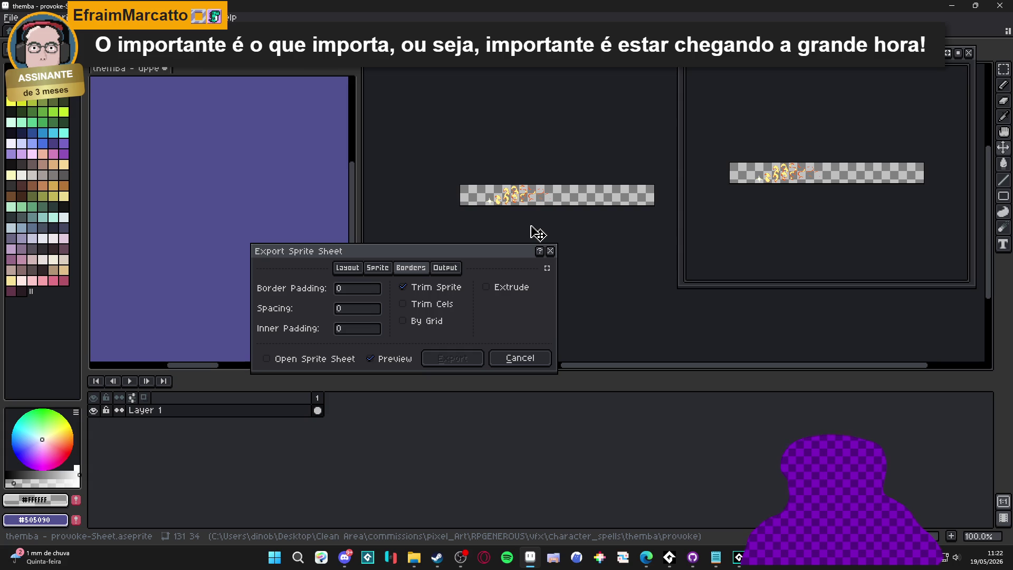
pyautogui.click(445, 267)
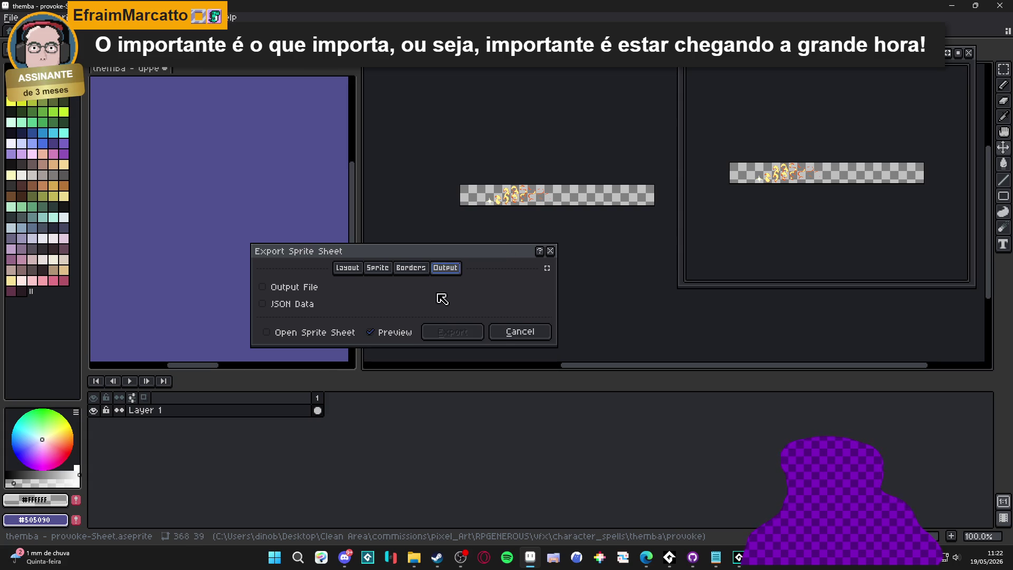
# Step: Switch on Output File for the sprite sheet and pick its save location, themba - provoke.png
pyautogui.click(295, 287)
pyautogui.click(544, 288)
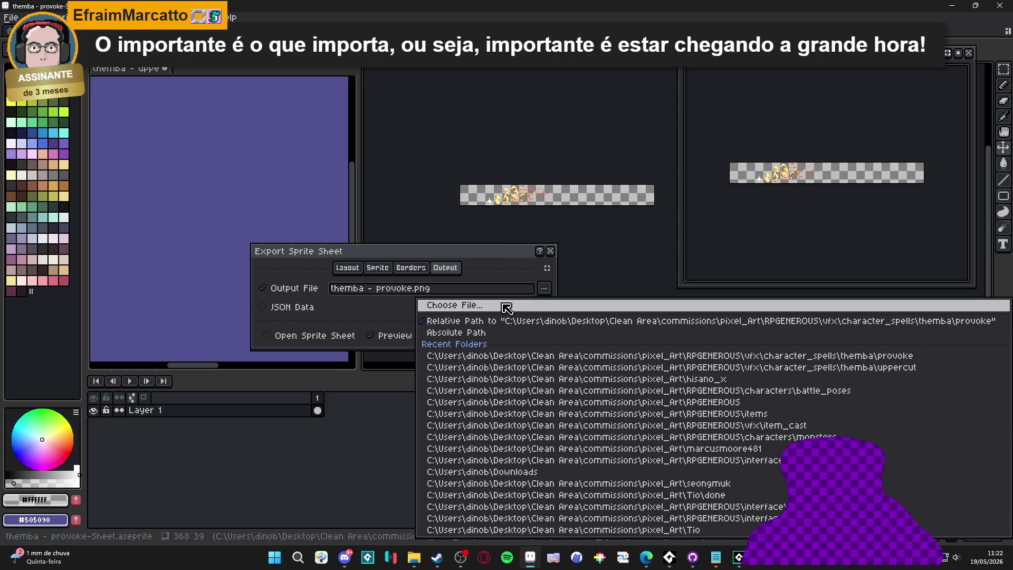
pyautogui.click(505, 305)
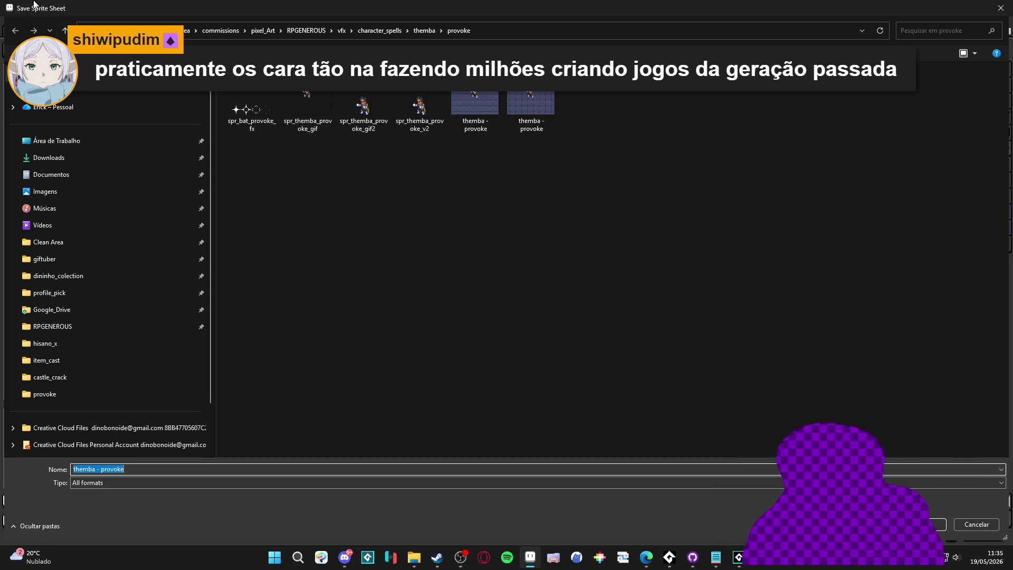
# Step: Set the sprite sheet file type to png and accept the location
pyautogui.click(430, 486)
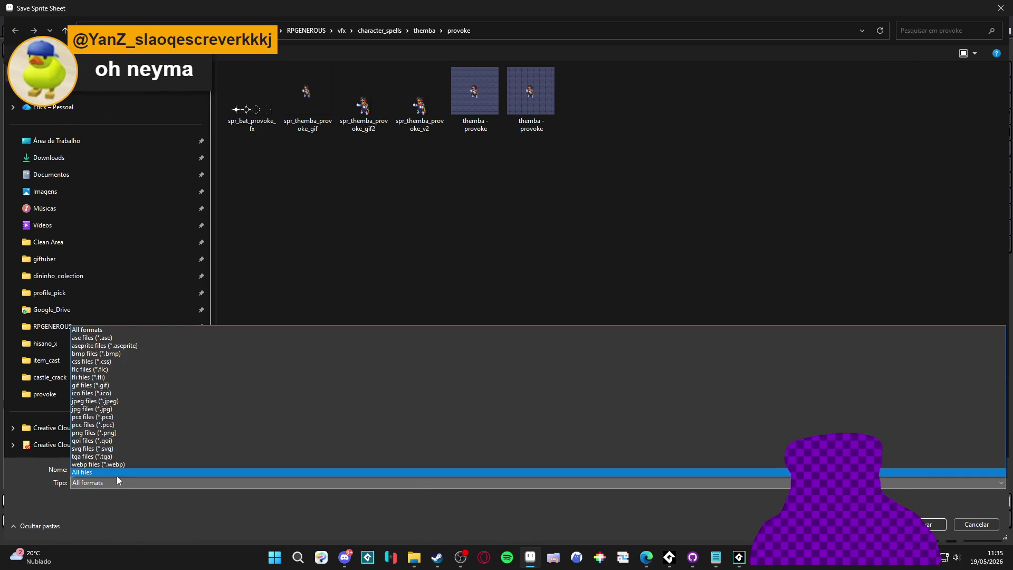
pyautogui.click(140, 433)
pyautogui.click(973, 523)
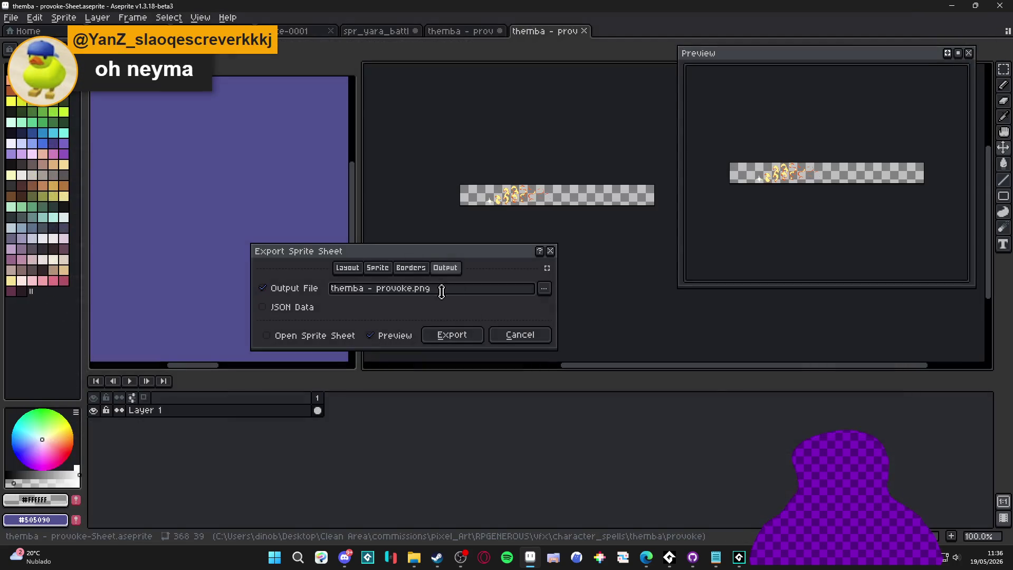
# Step: Name the output file spr_themba_provoke_vfx.png and export the fire sprite sheet
pyautogui.click(543, 289)
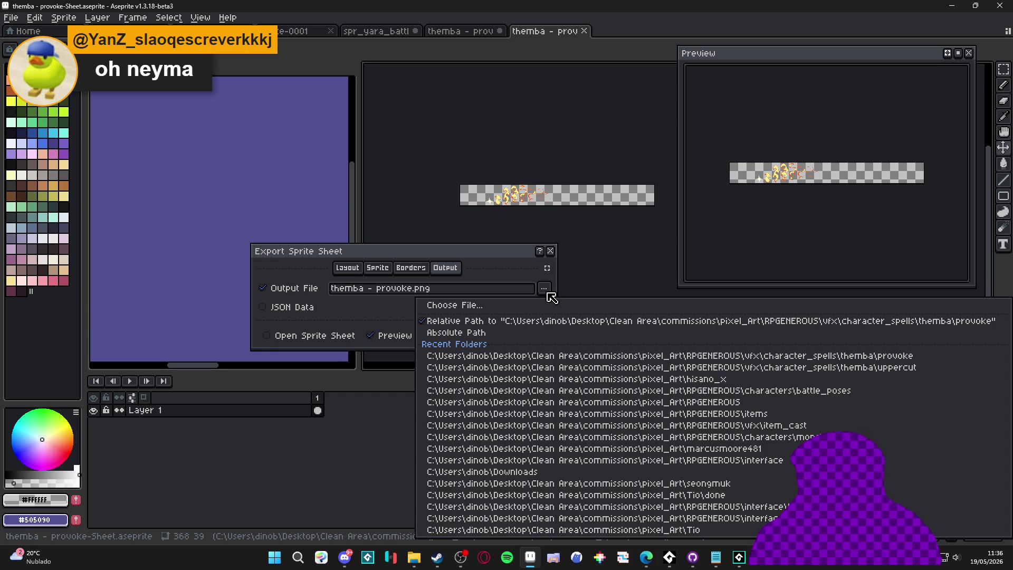
pyautogui.click(496, 305)
pyautogui.write('spr_themba_r')
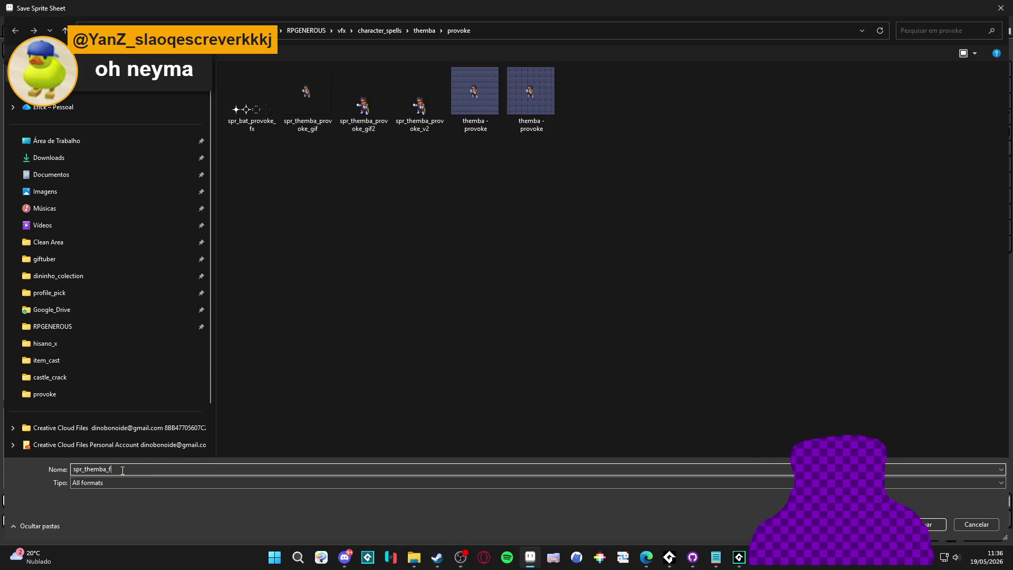
pyautogui.press('BackSpace')
pyautogui.write('provoke_vf')
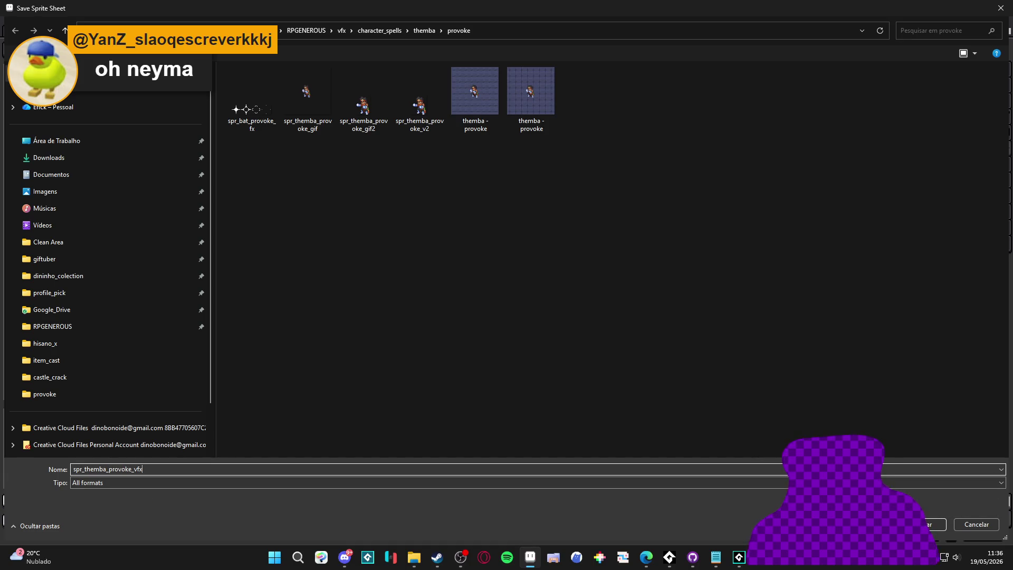
pyautogui.write('x')
pyautogui.press('Return')
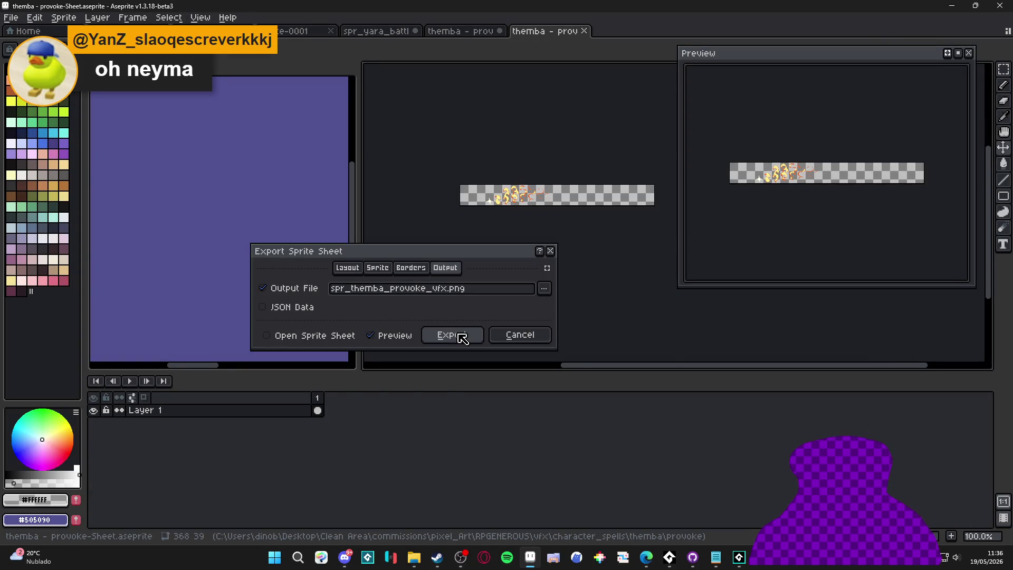
pyautogui.click(453, 335)
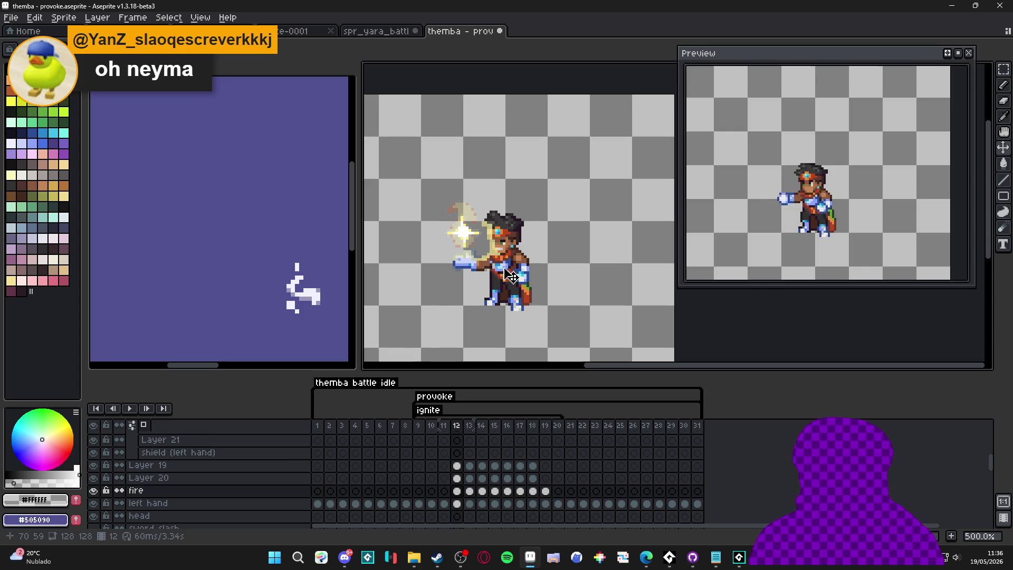
# Step: Make the bg1/bg2 stone background layers visible and hide Layer 9's purple square
pyautogui.scroll(-2, 112, 500)
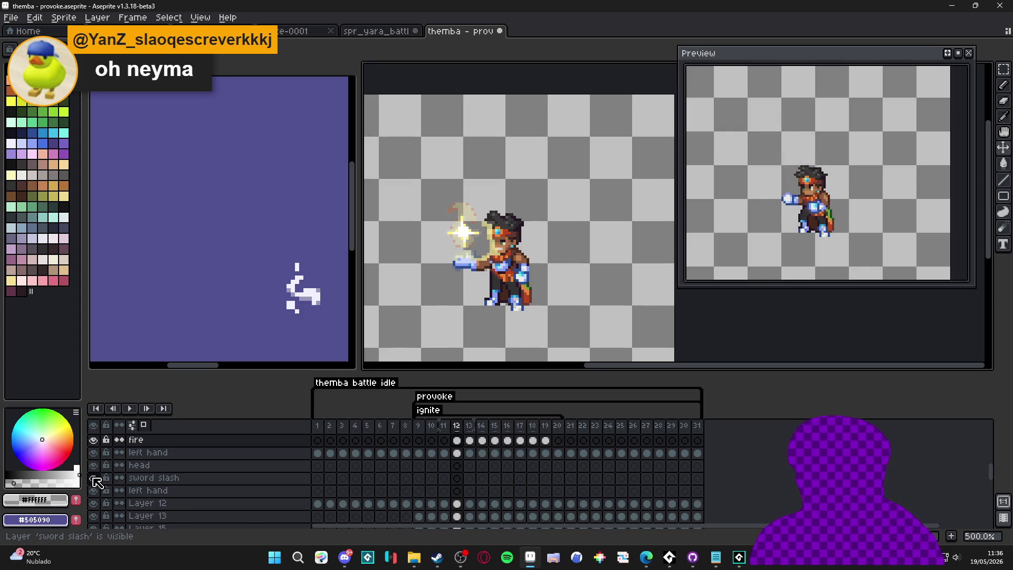
pyautogui.scroll(-3, 97, 484)
pyautogui.scroll(-2, 98, 501)
pyautogui.click(94, 496)
pyautogui.click(93, 484)
pyautogui.click(93, 484)
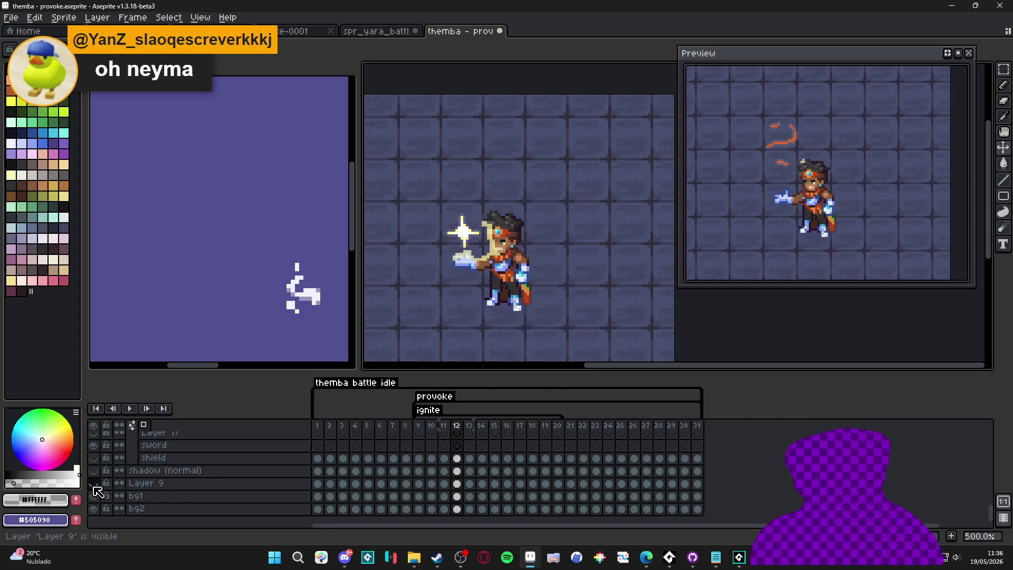
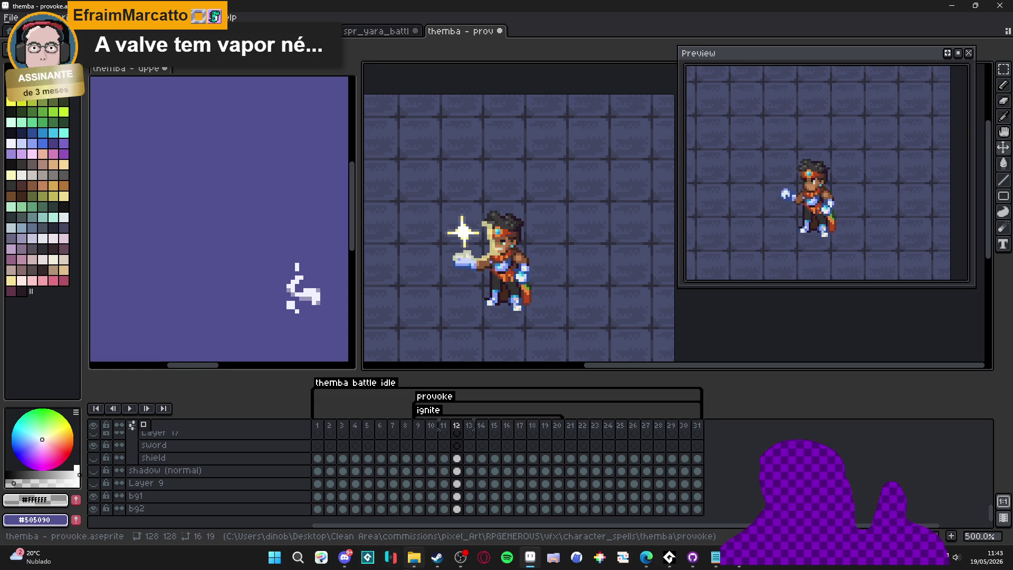
# Step: Switch from Aseprite to the GameMaker library page in Steam
pyautogui.click(431, 563)
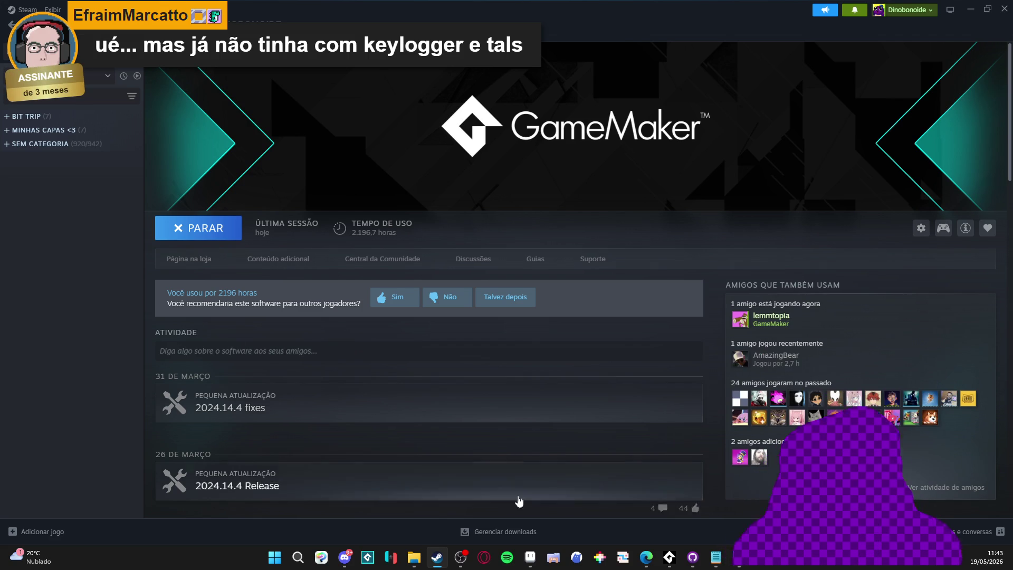
# Step: Bring up the GameMaker Start Page and open the Spiritalis recent project
pyautogui.click(746, 562)
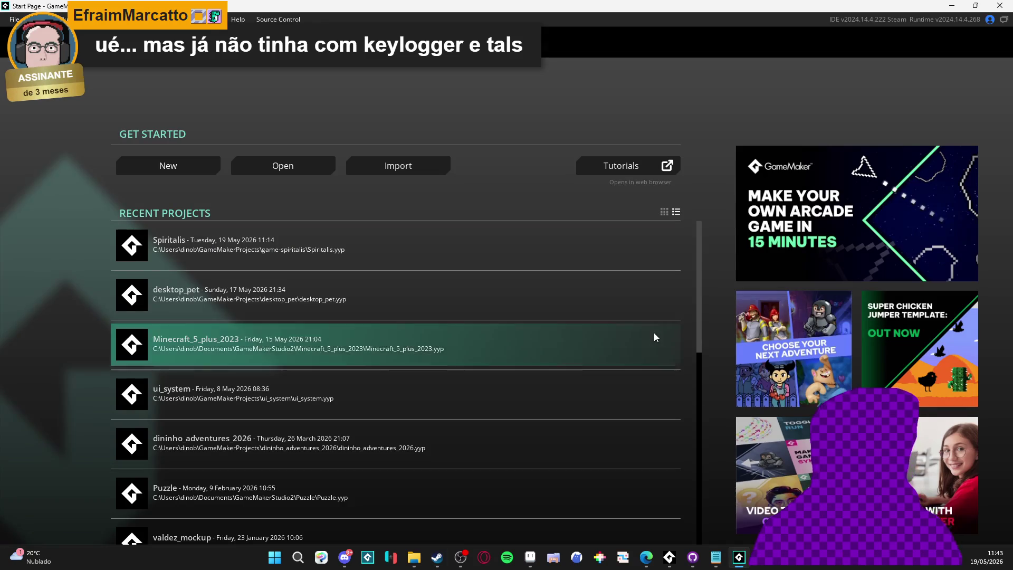
pyautogui.click(452, 241)
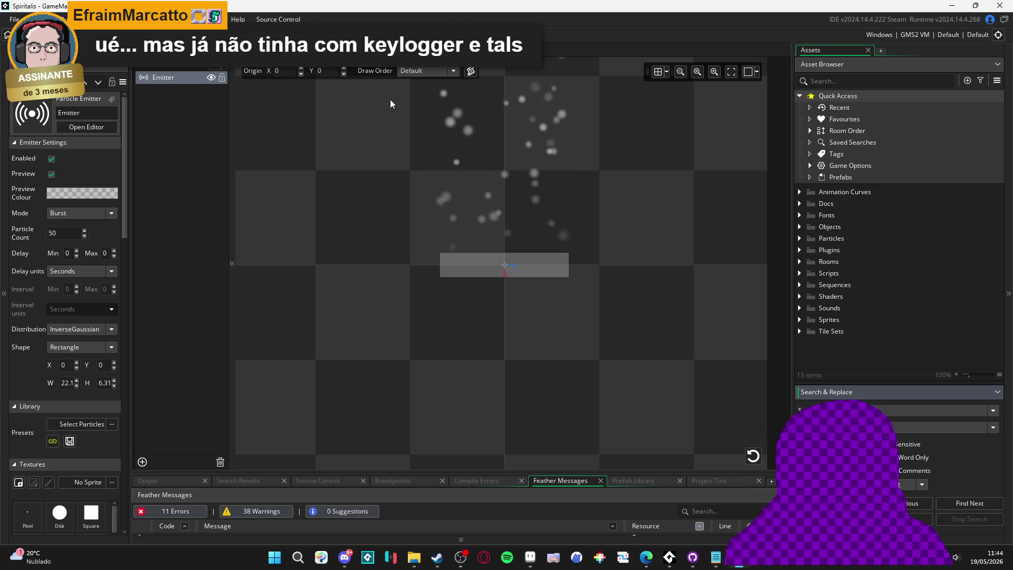
# Step: Open the sqn_test_not_resumer sequence from Sequences > Battle > _Temp
pyautogui.click(799, 227)
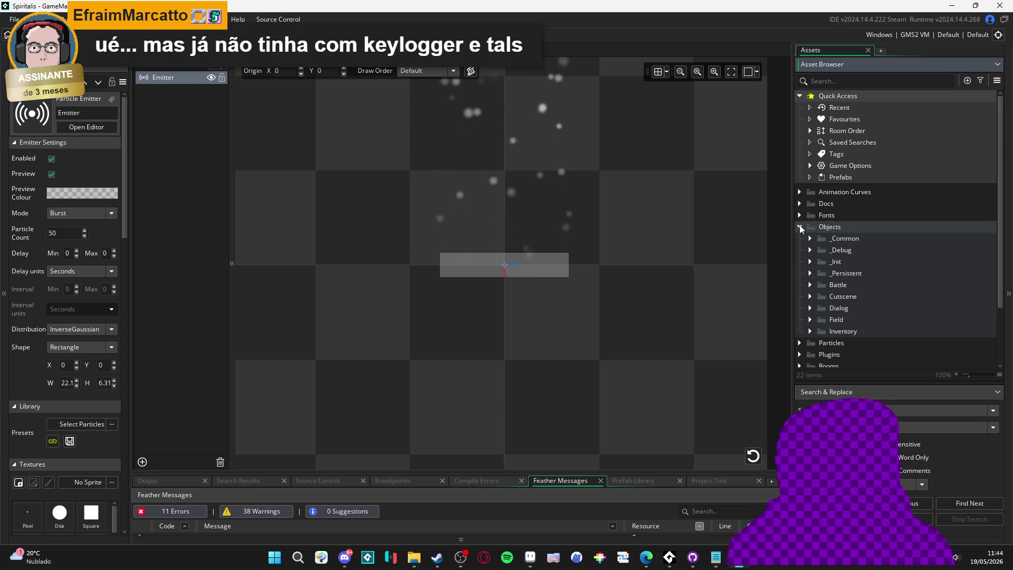
pyautogui.click(799, 227)
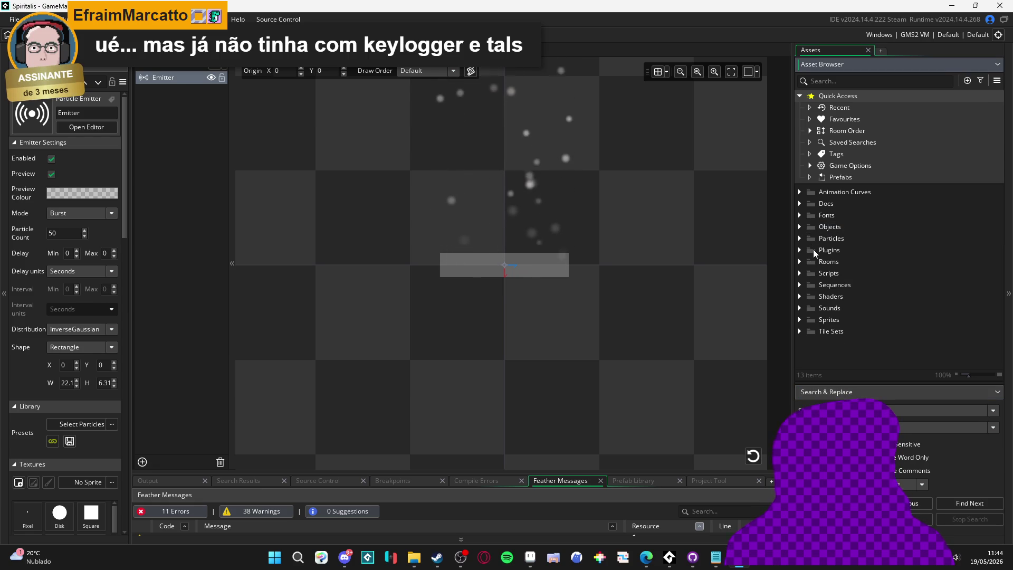
pyautogui.click(800, 285)
pyautogui.click(810, 308)
pyautogui.click(820, 320)
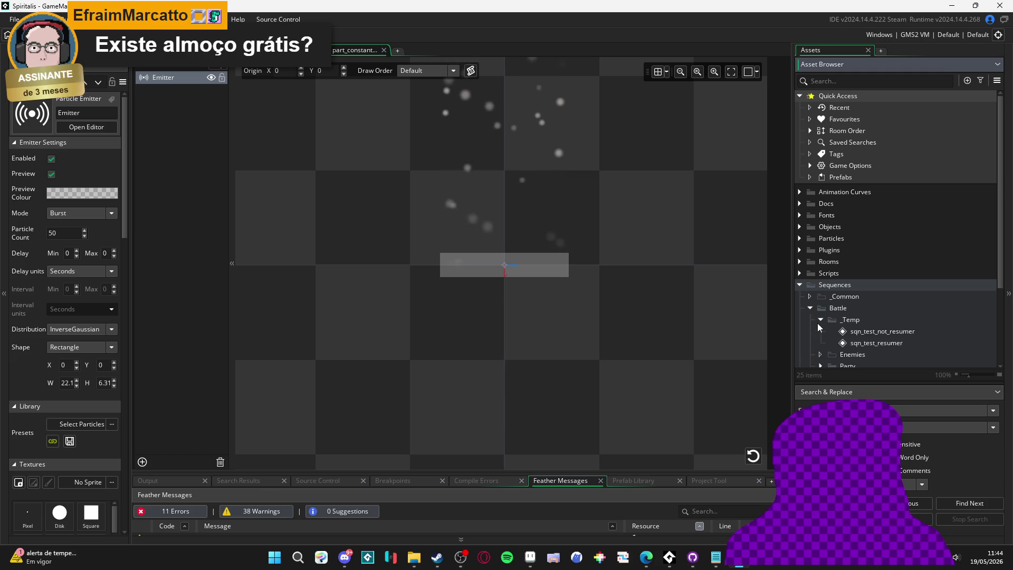
pyautogui.click(838, 333)
pyautogui.doubleClick(840, 333)
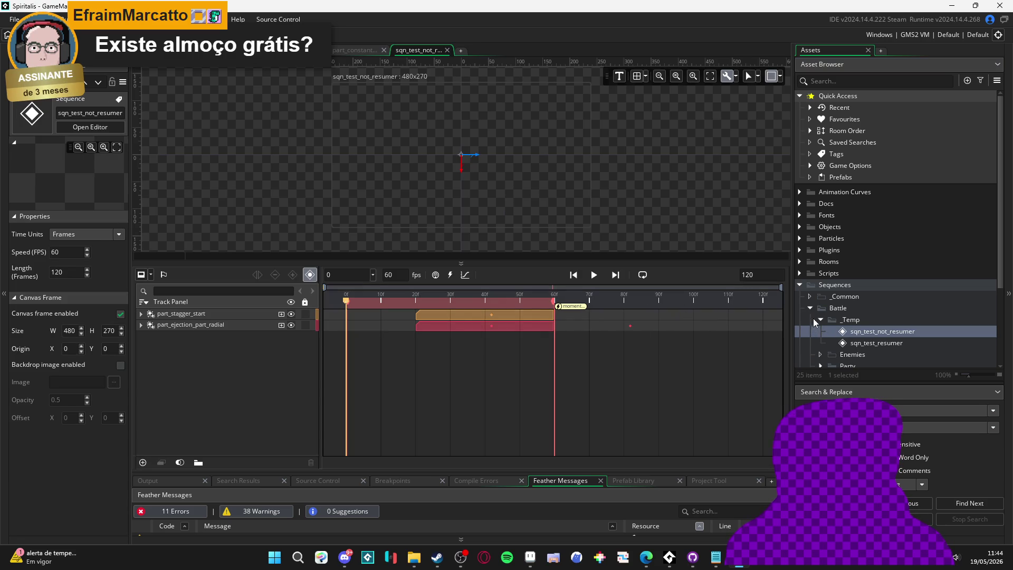
pyautogui.click(808, 308)
# Step: Open the biome_1_room_0_arrival room from Rooms > Biomes > 1. Cliffs of Indolence
pyautogui.click(801, 249)
pyautogui.click(802, 253)
pyautogui.click(803, 255)
pyautogui.click(799, 250)
pyautogui.click(799, 261)
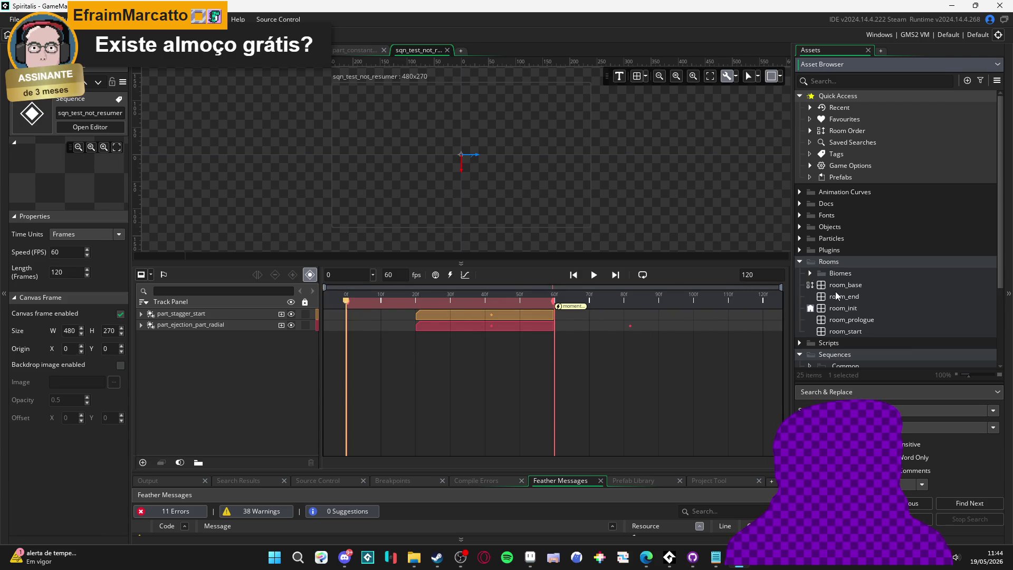
pyautogui.click(809, 273)
pyautogui.click(821, 296)
pyautogui.click(854, 308)
pyautogui.doubleClick(854, 307)
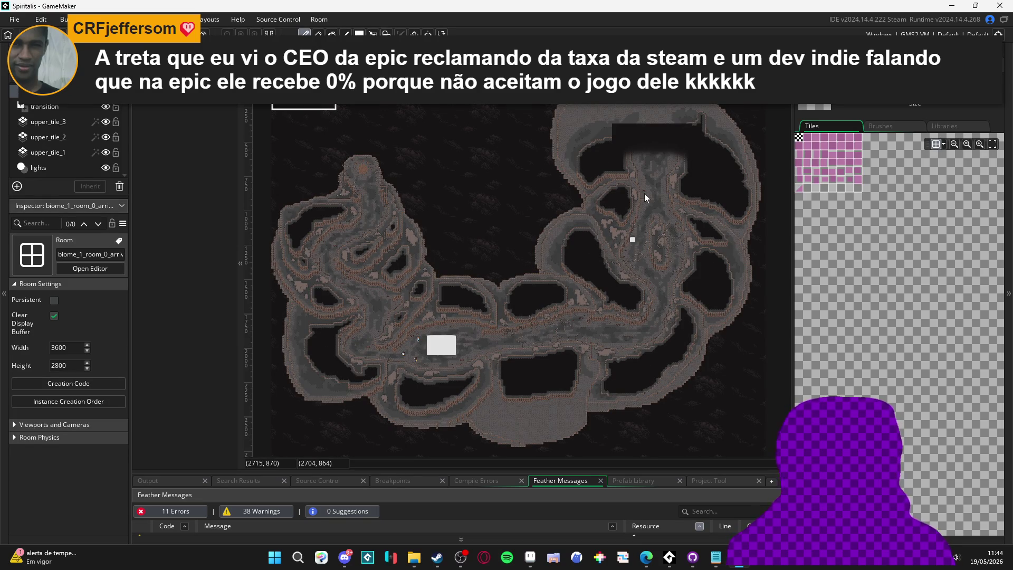
# Step: Widen the Asset Browser and open the spr_bat_3_ability_anim_provoke sprite in the sprite editor
pyautogui.scroll(6, 443, 352)
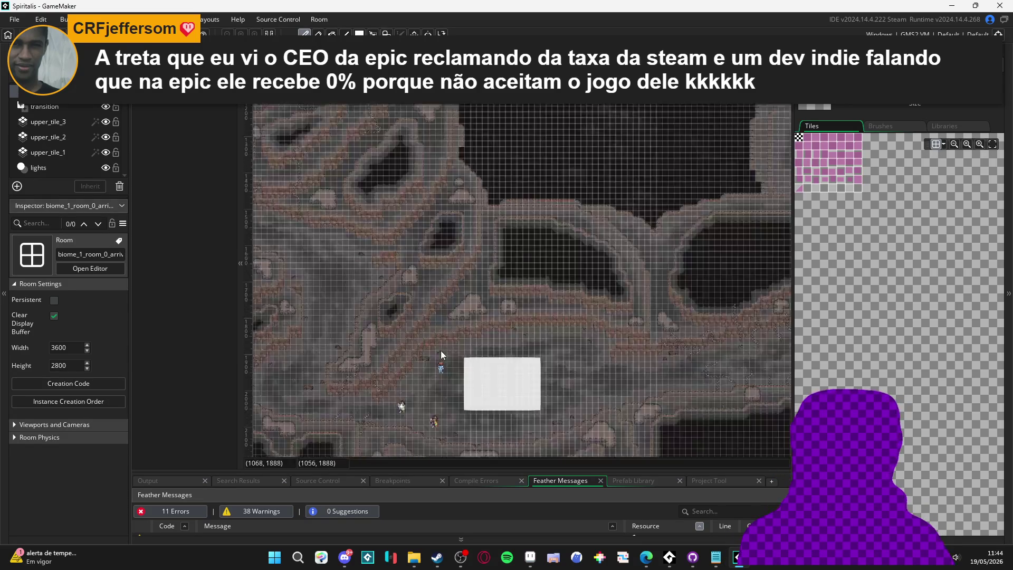
pyautogui.scroll(-3, 467, 343)
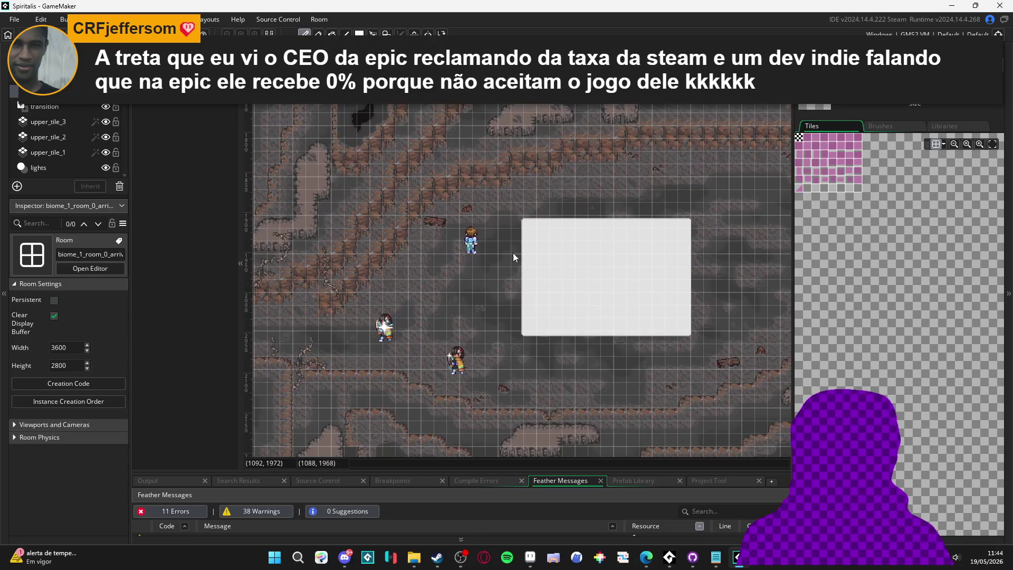
pyautogui.hotkey('ctrl', 'shift', 'f')
pyautogui.moveTo(711, 305); pyautogui.dragTo(654, 267)
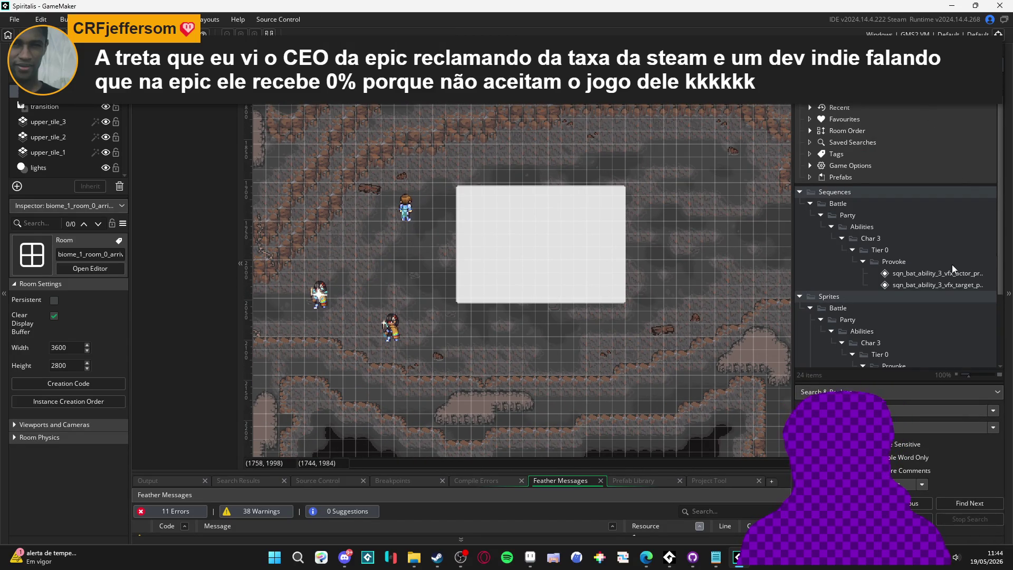
pyautogui.scroll(-3, 913, 251)
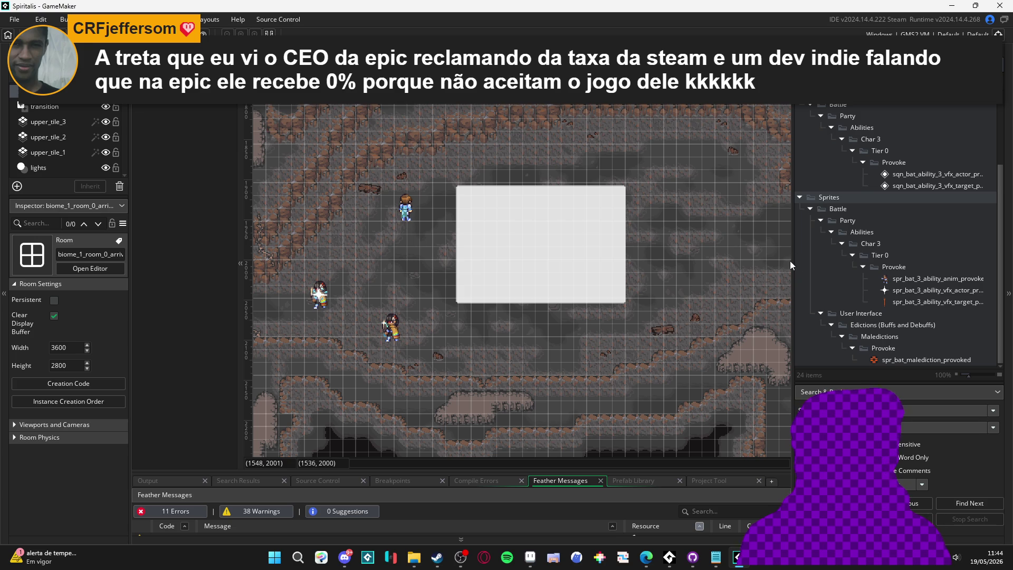
pyautogui.moveTo(790, 264); pyautogui.dragTo(630, 266)
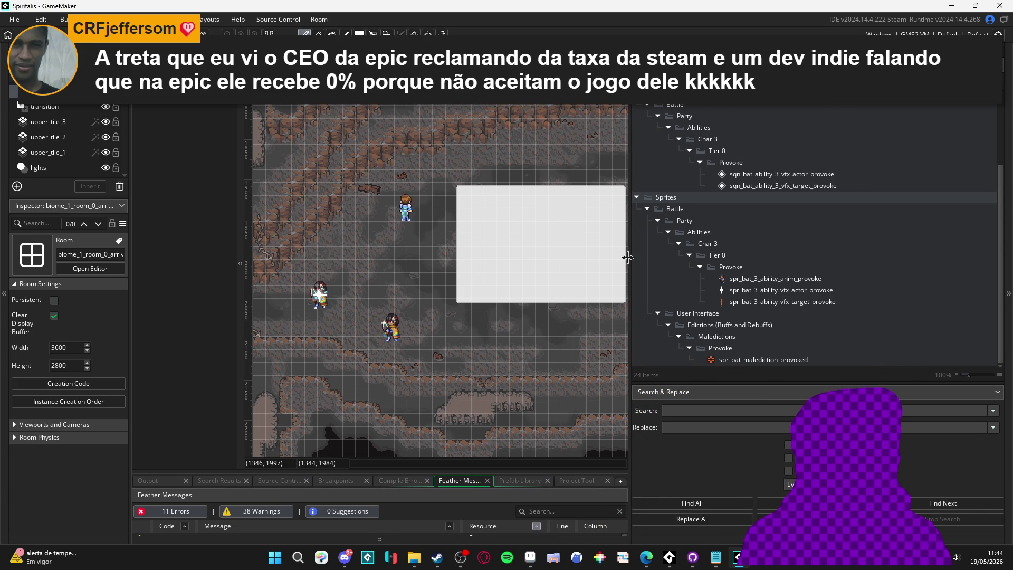
pyautogui.click(787, 280)
pyautogui.doubleClick(786, 279)
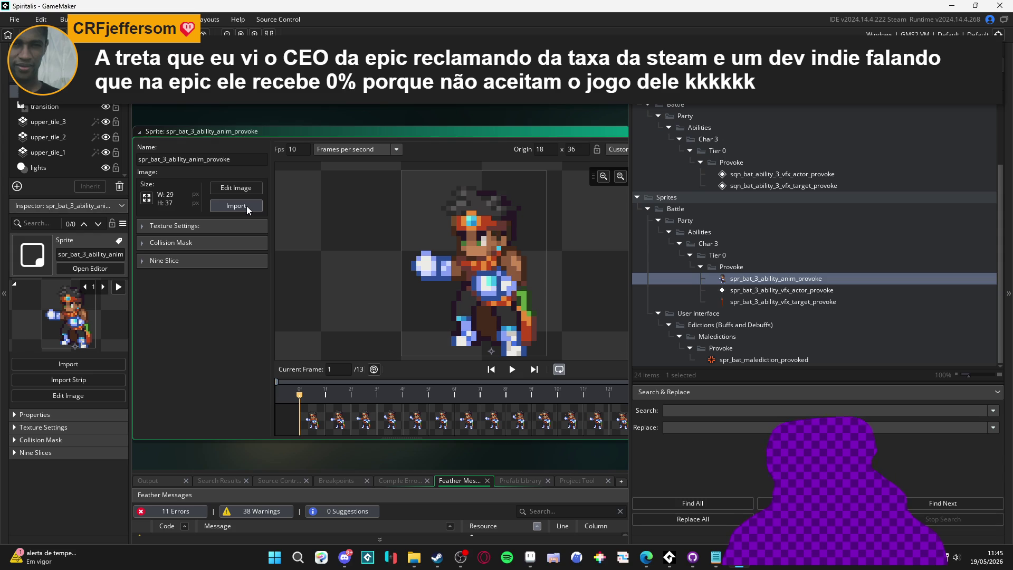
# Step: Start importing a new image for the provoke sprite and browse to the vfx character_spells folder
pyautogui.click(245, 205)
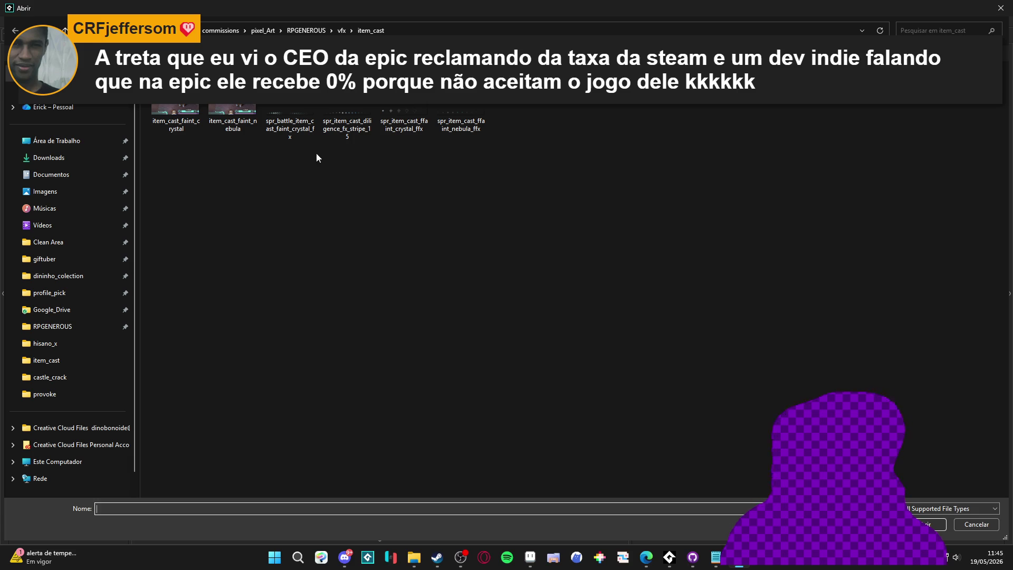
pyautogui.click(341, 30)
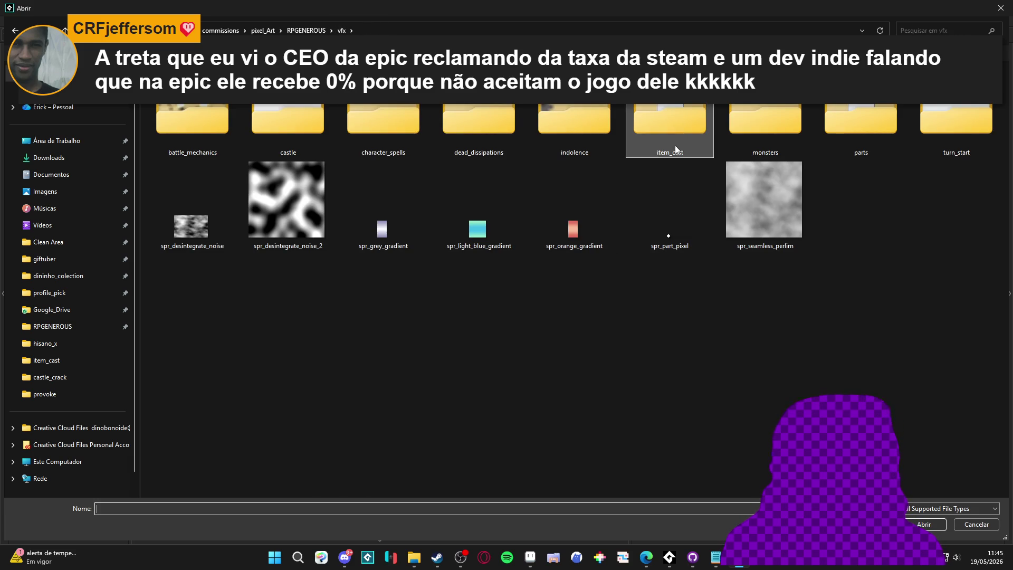
pyautogui.doubleClick(673, 113)
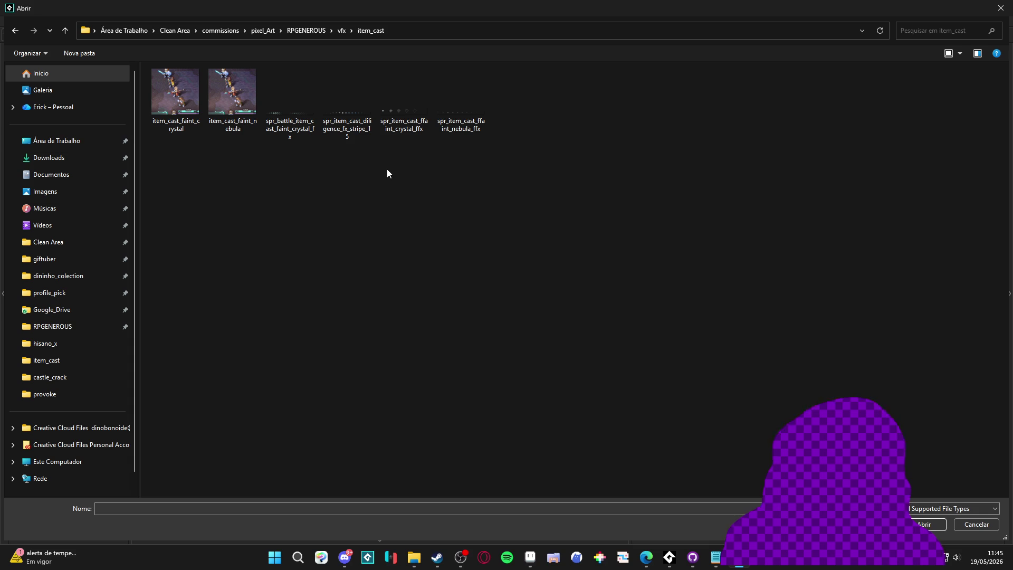
pyautogui.click(342, 30)
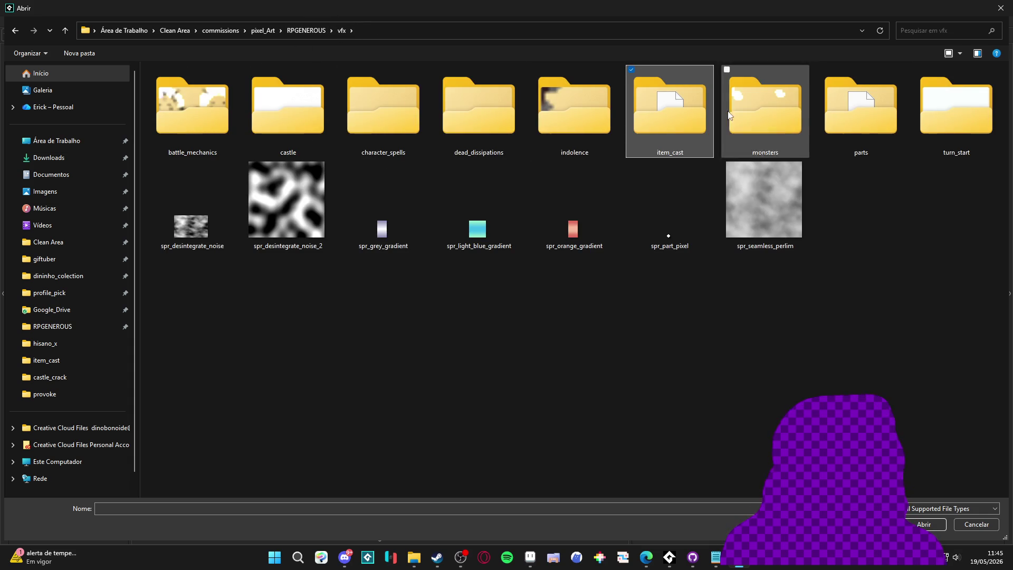
pyautogui.doubleClick(409, 101)
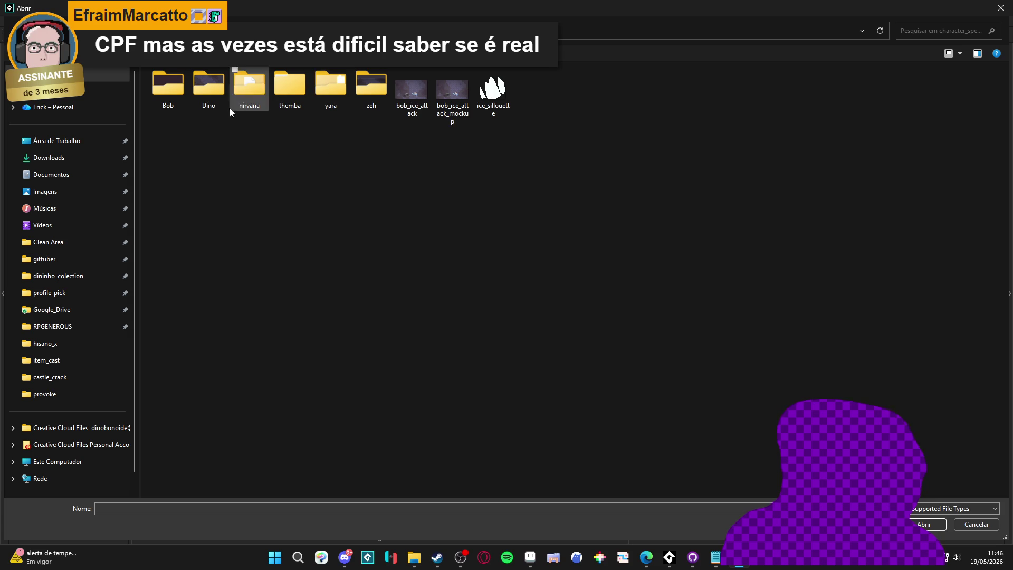
# Step: Open the Dino folder inside character_spells
pyautogui.doubleClick(211, 94)
# Step: Import spr_themba_provoke_v2 from themba > provoke, giving the sprite 23 frames at 31×38
pyautogui.hotkey('alt', 'Left')
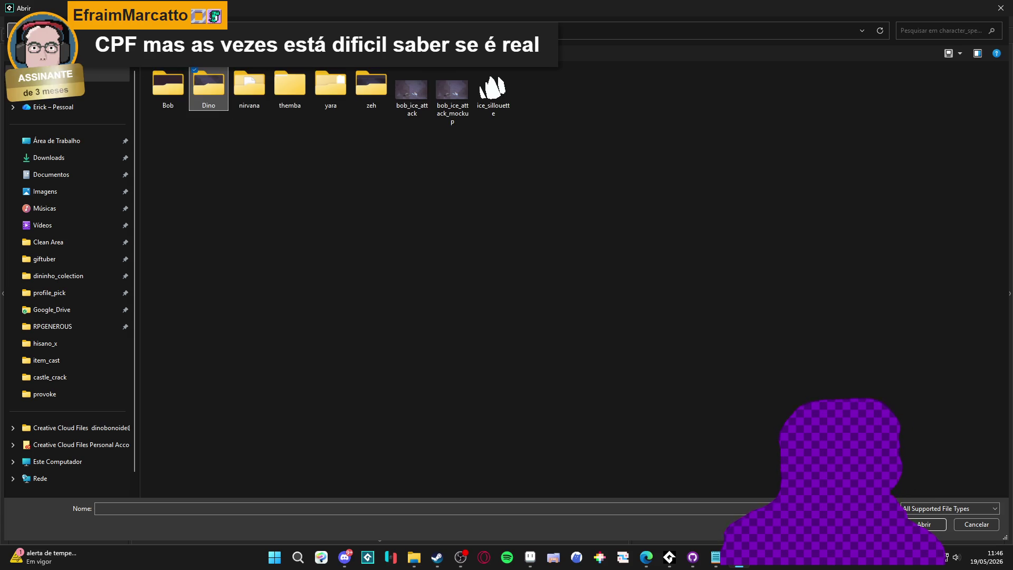
pyautogui.doubleClick(287, 93)
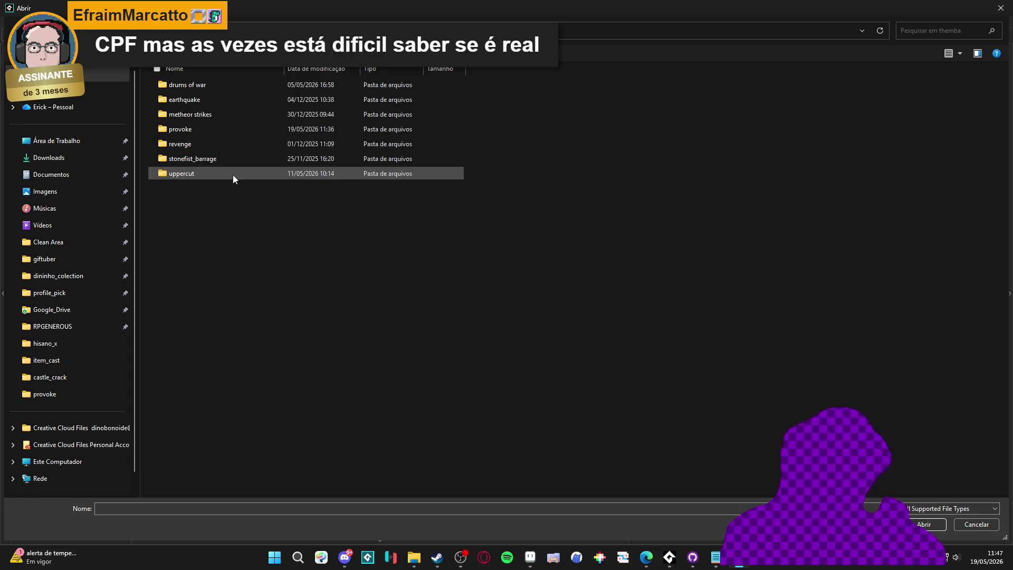
pyautogui.doubleClick(190, 131)
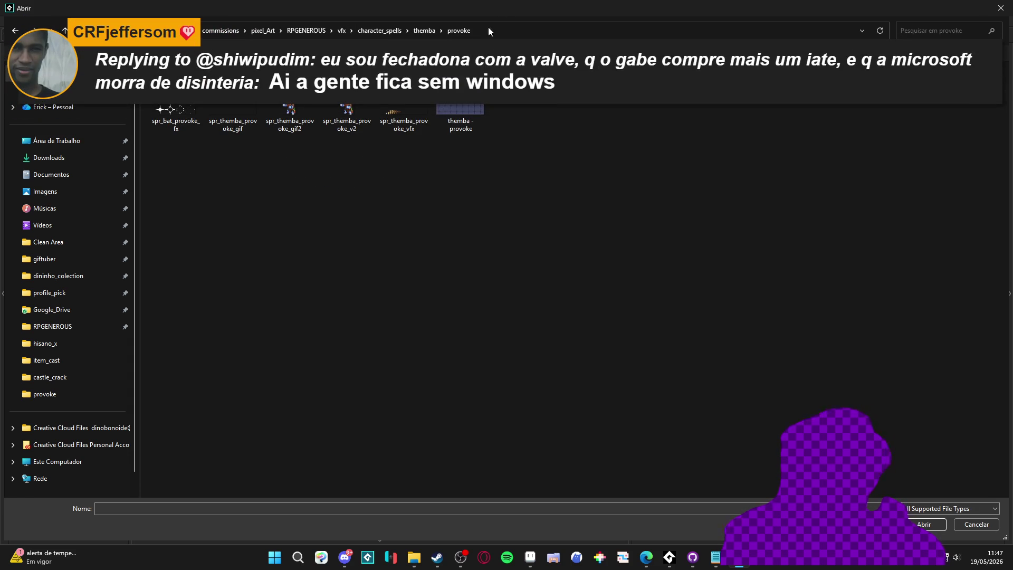
pyautogui.click(347, 121)
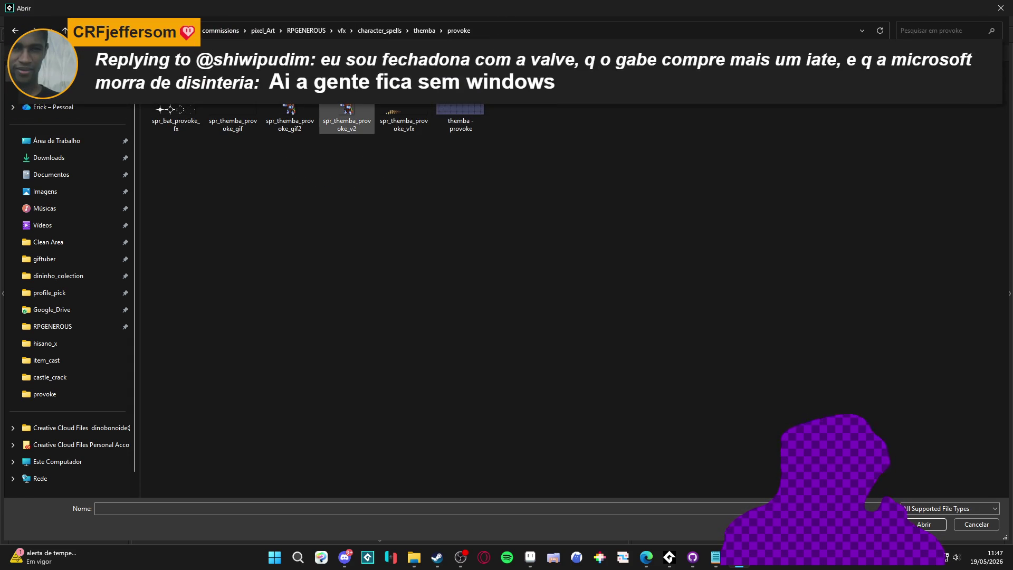
pyautogui.doubleClick(346, 107)
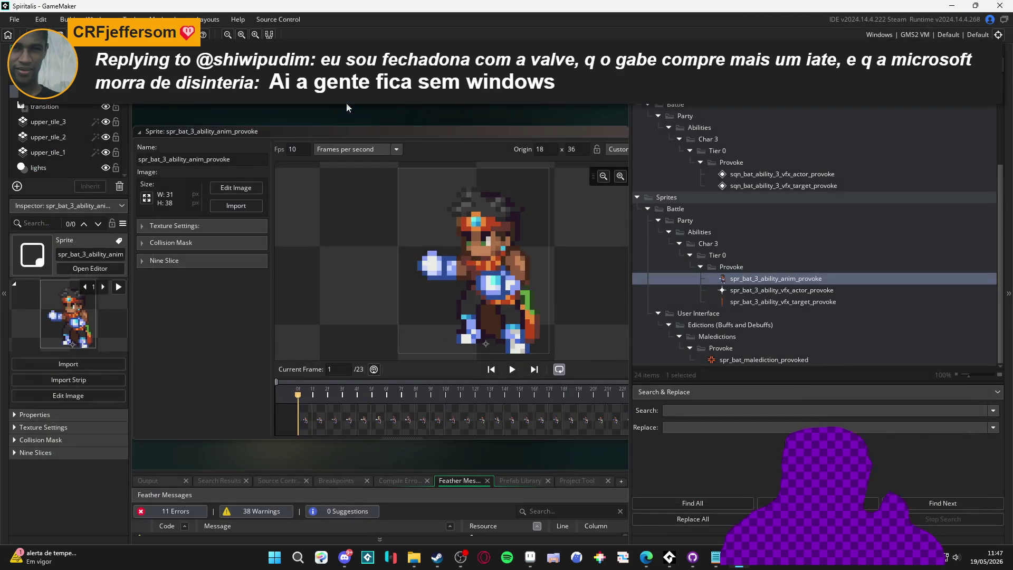
# Step: Preview the imported provoke animation, then play and stop the four-frame vfx_actor_provoke sparkle
pyautogui.click(512, 370)
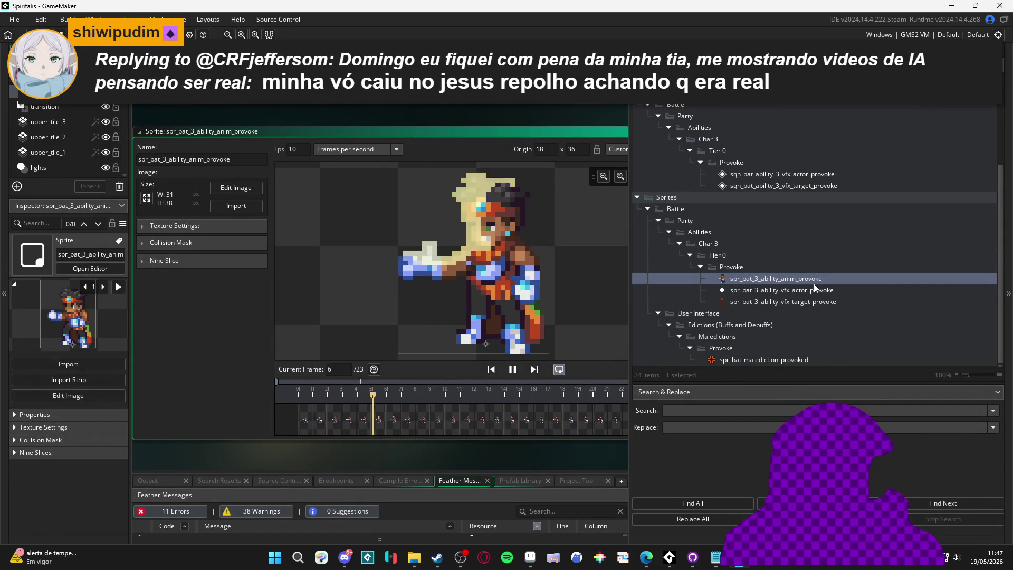
pyautogui.click(805, 294)
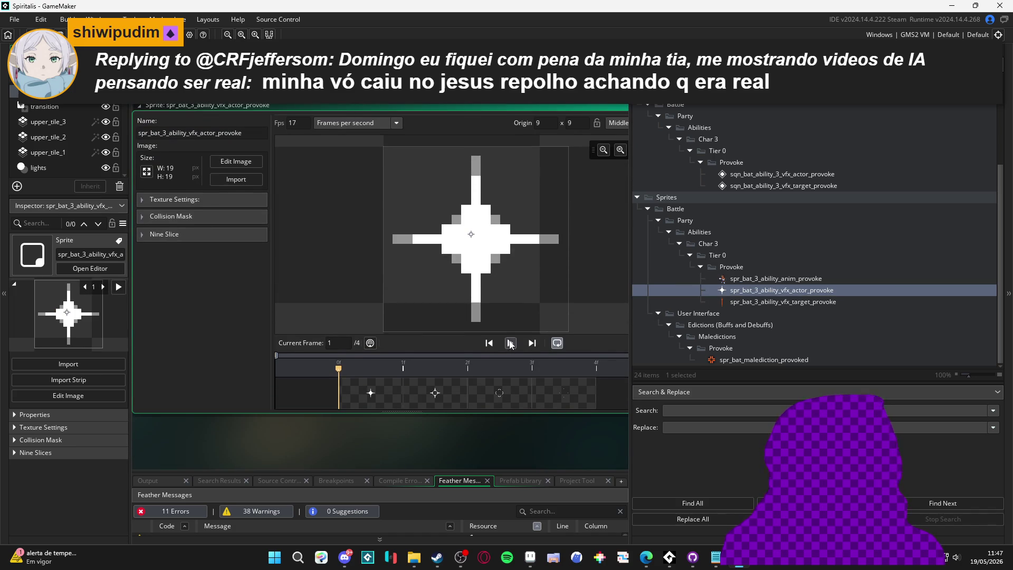
pyautogui.click(510, 343)
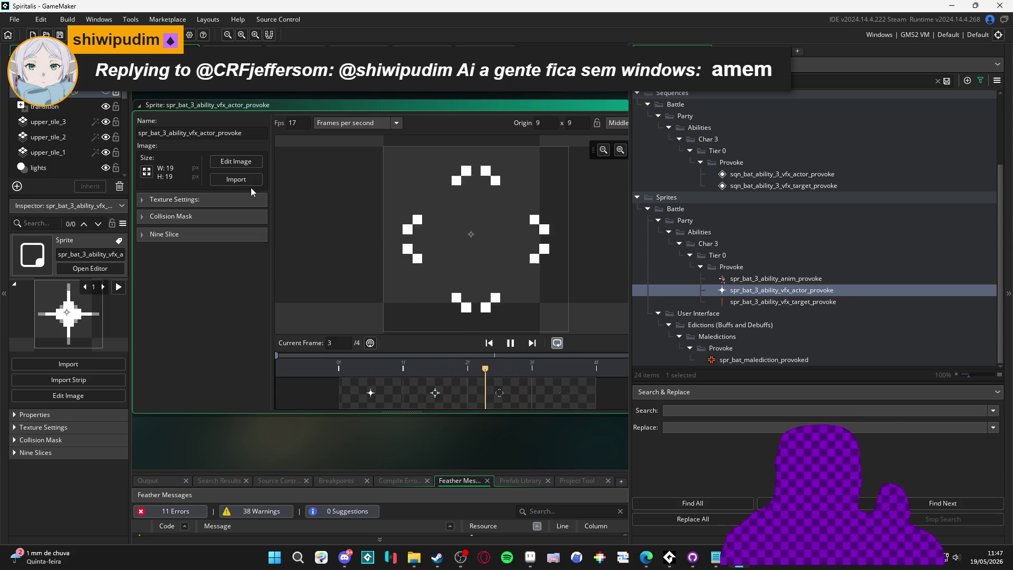
pyautogui.press('space')
# Step: Import the 368×39 spr_themba_provoke_vfx strip into vfx_actor_provoke, then switch to Aseprite
pyautogui.click(230, 179)
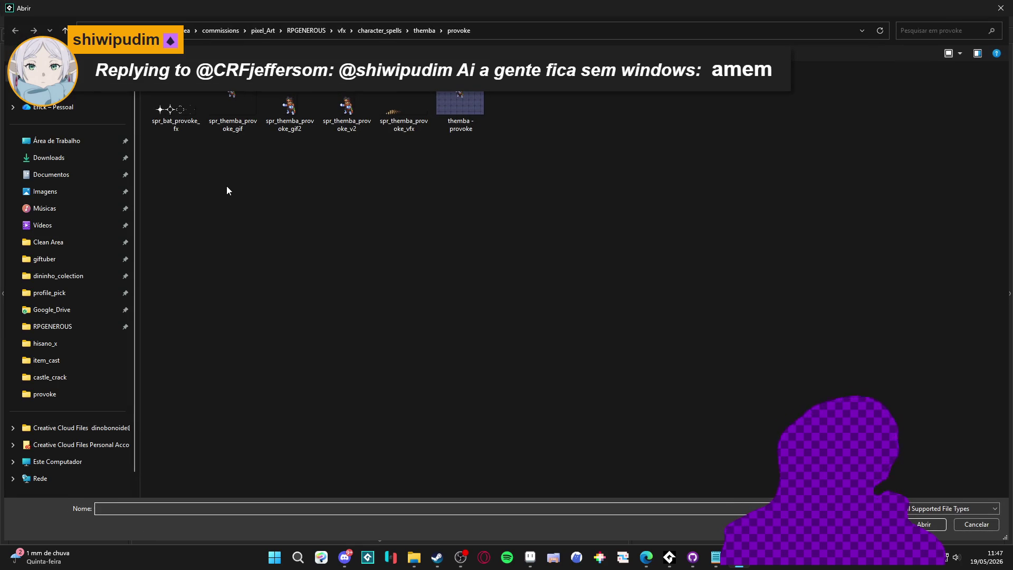
pyautogui.doubleClick(392, 119)
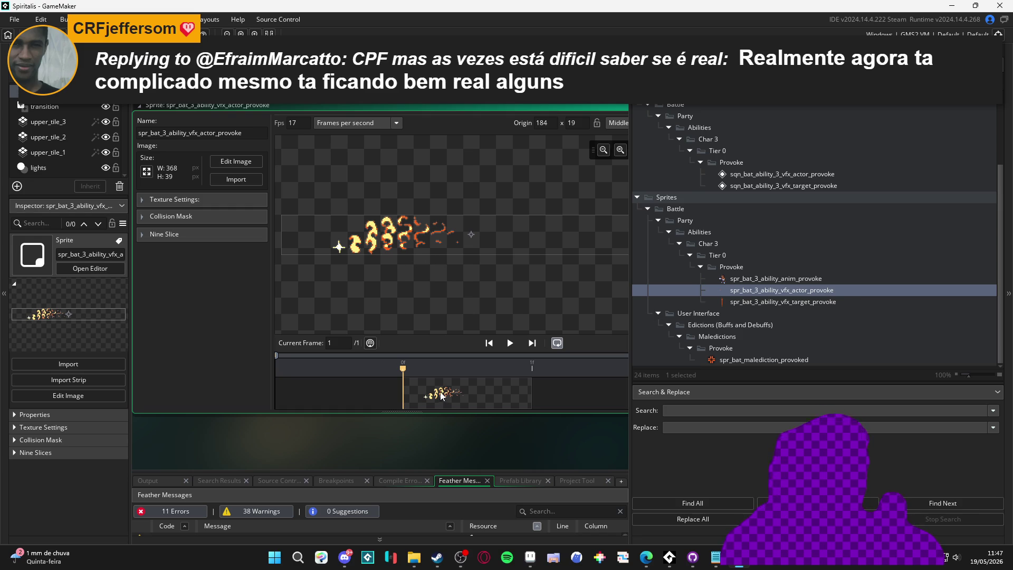
pyautogui.click(529, 557)
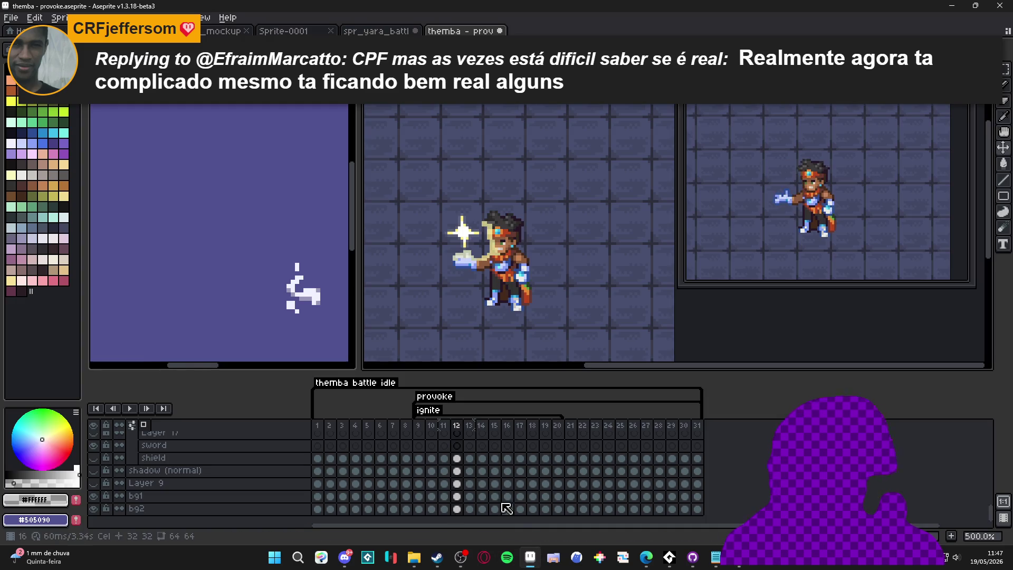
# Step: Open spr_themba_provoke_vfx.png in Aseprite and zoom in on the effect strip
pyautogui.click(413, 557)
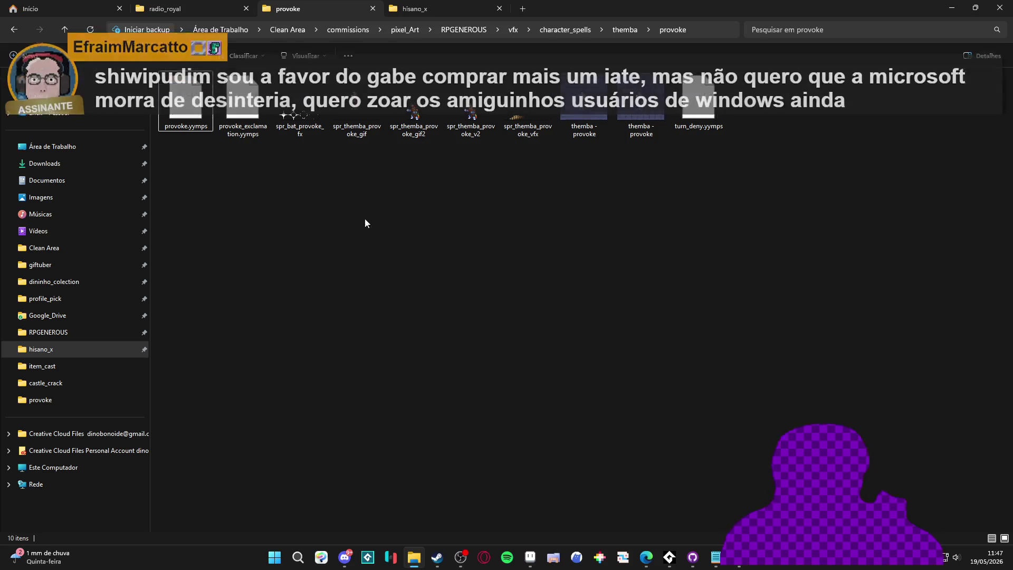
pyautogui.click(540, 137)
pyautogui.hotkey('alt', 'Tab')
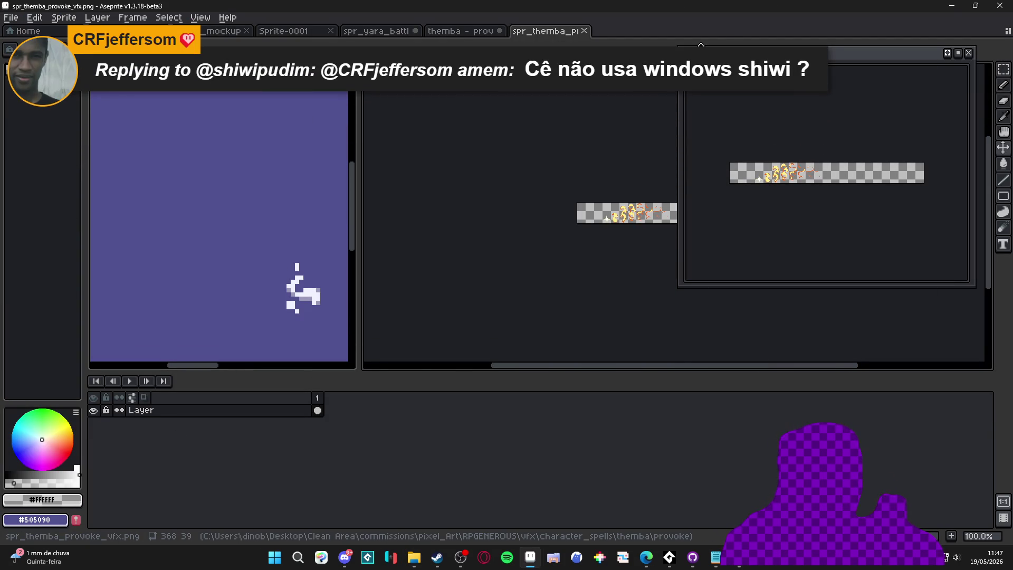
pyautogui.moveTo(733, 45); pyautogui.dragTo(798, 227)
pyautogui.moveTo(646, 213); pyautogui.dragTo(510, 232)
pyautogui.scroll(1, 514, 235)
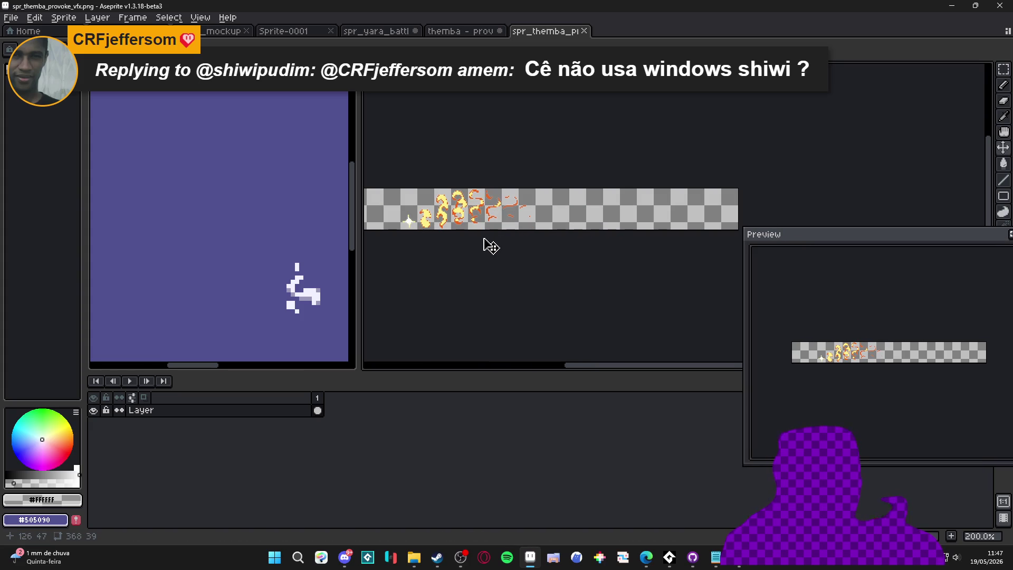
pyautogui.scroll(1, 484, 233)
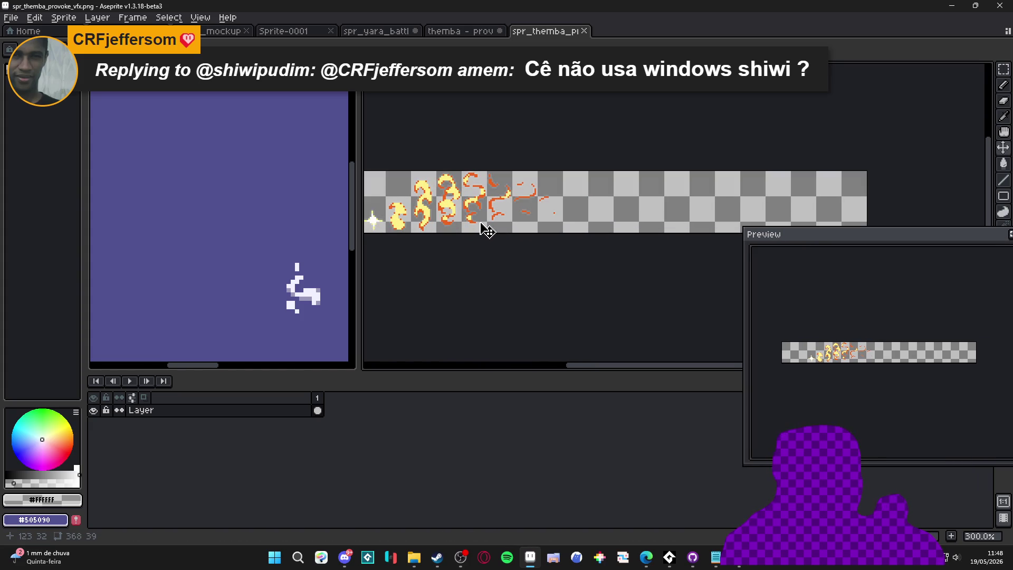
pyautogui.moveTo(481, 226); pyautogui.dragTo(514, 239)
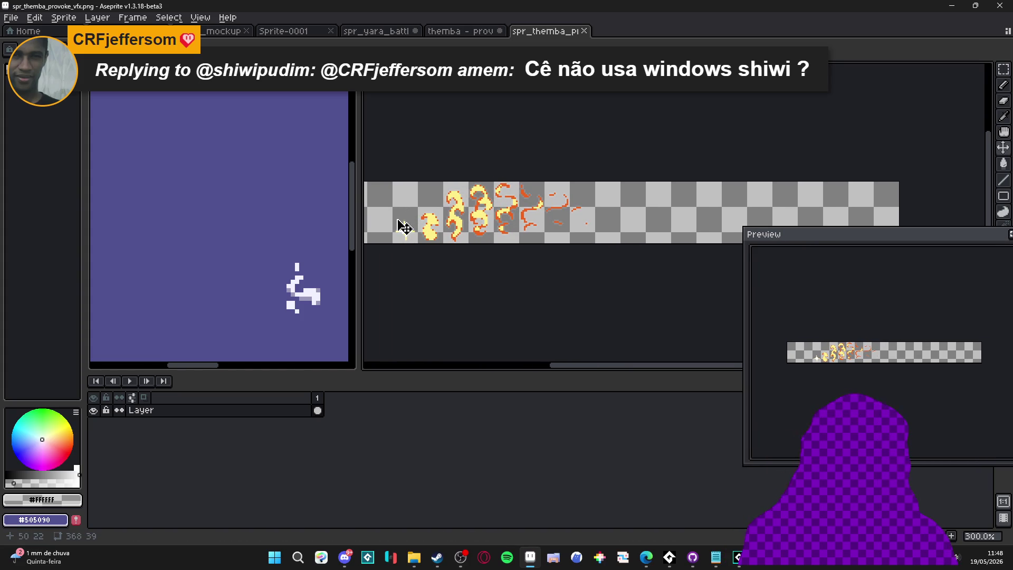
# Step: Marquee-select one effect frame to measure it at 16×39 pixels, then return to GameMaker
pyautogui.press('v')
pyautogui.press('m')
pyautogui.moveTo(406, 191); pyautogui.dragTo(414, 247)
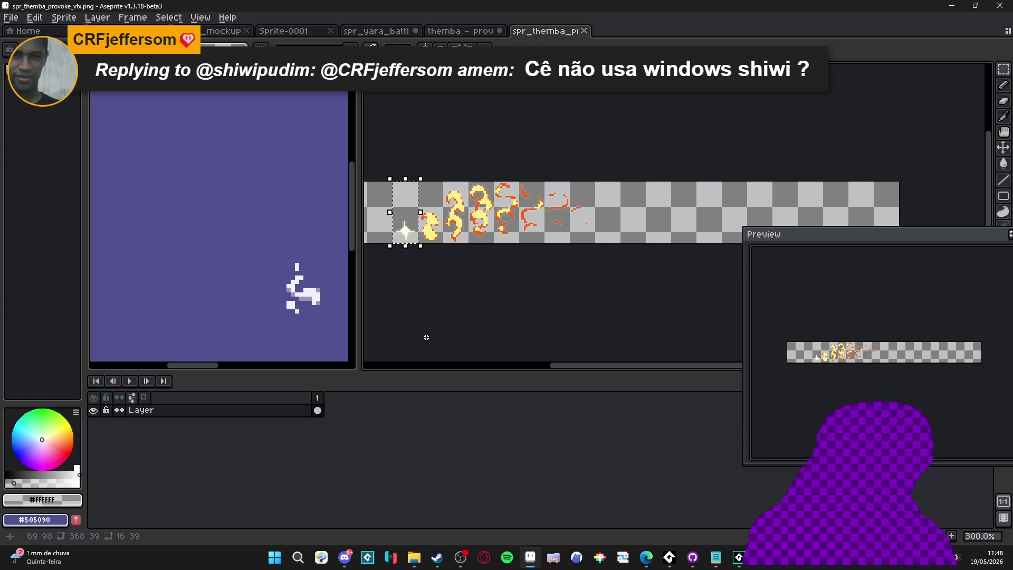
pyautogui.moveTo(522, 284); pyautogui.dragTo(568, 296)
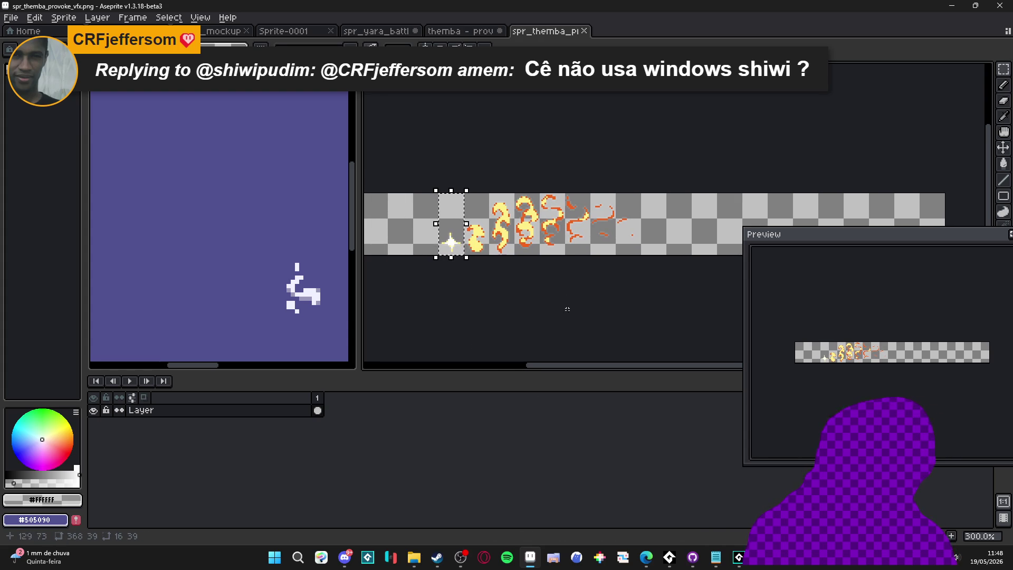
pyautogui.click(738, 556)
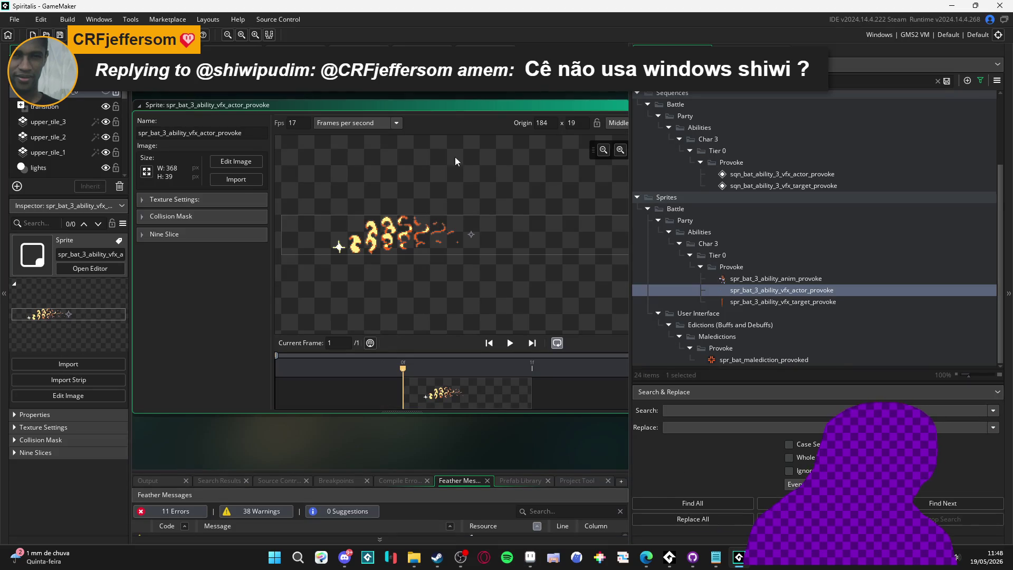
# Step: Start importing the fire-effect strip with a frame width of 16 and height of 39
pyautogui.click(240, 163)
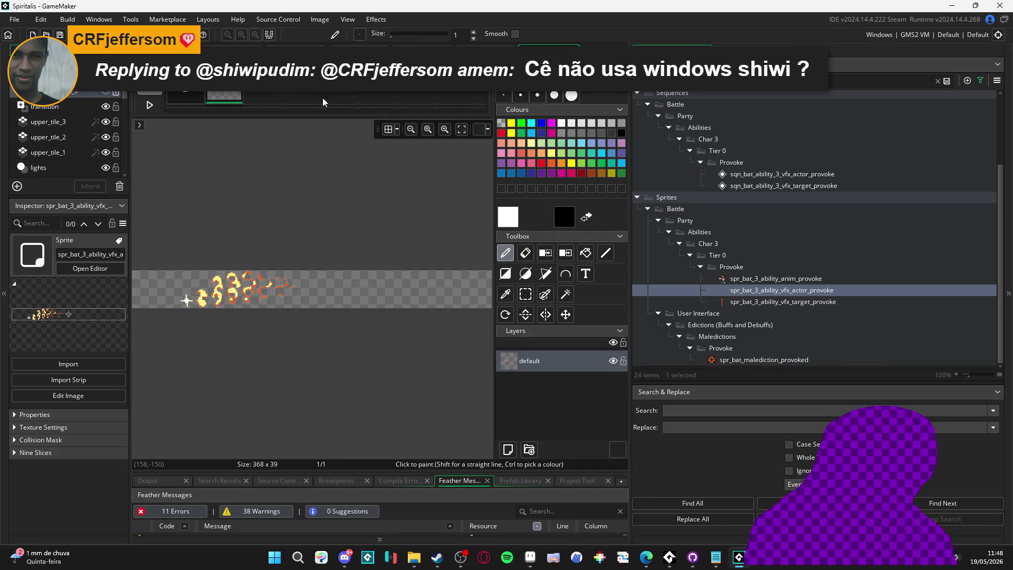
pyautogui.click(318, 19)
pyautogui.click(319, 19)
pyautogui.click(372, 20)
pyautogui.moveTo(319, 19)
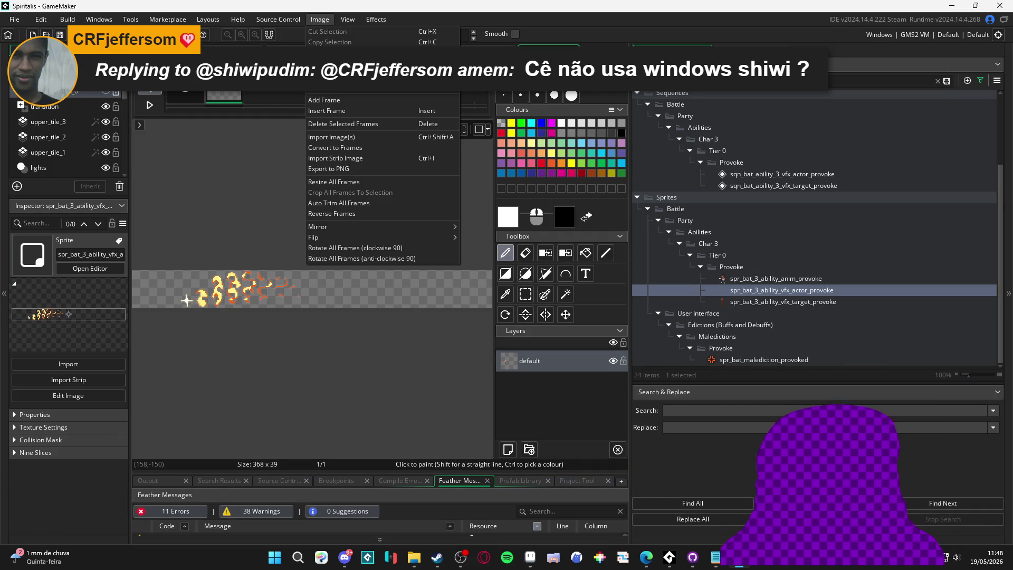
pyautogui.click(366, 147)
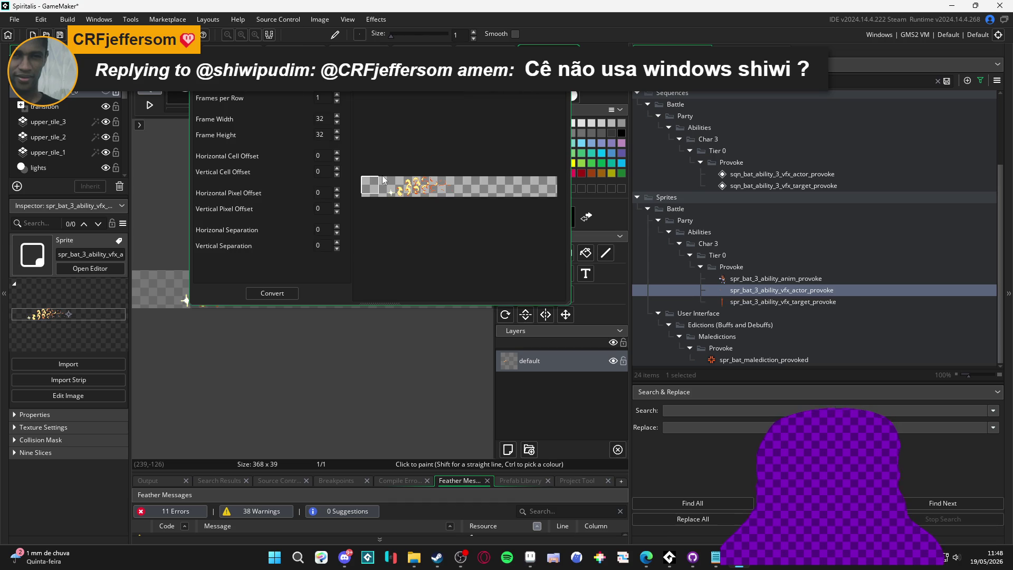
pyautogui.click(327, 122)
pyautogui.write('16')
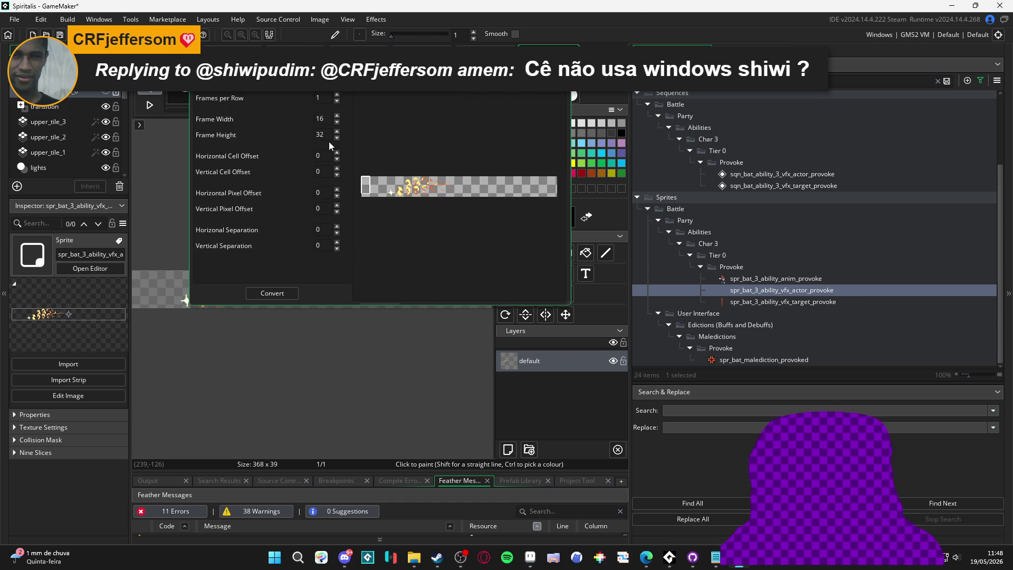
pyautogui.write('39')
# Step: Adjust frames per row, then convert the strip into 11 separate frames and confirm
pyautogui.click(338, 95)
pyautogui.click(337, 95)
pyautogui.click(338, 95)
pyautogui.click(338, 95)
pyautogui.click(338, 95)
pyautogui.click(338, 95)
pyautogui.click(338, 95)
pyautogui.click(337, 95)
pyautogui.click(338, 94)
pyautogui.click(338, 95)
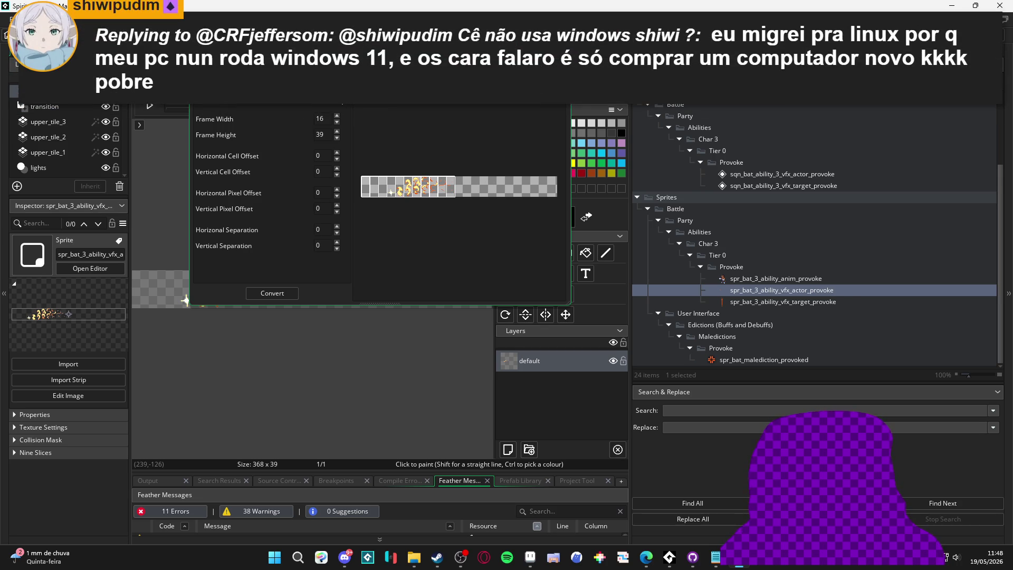
pyautogui.click(336, 106)
pyautogui.click(336, 105)
pyautogui.click(281, 294)
pyautogui.click(422, 276)
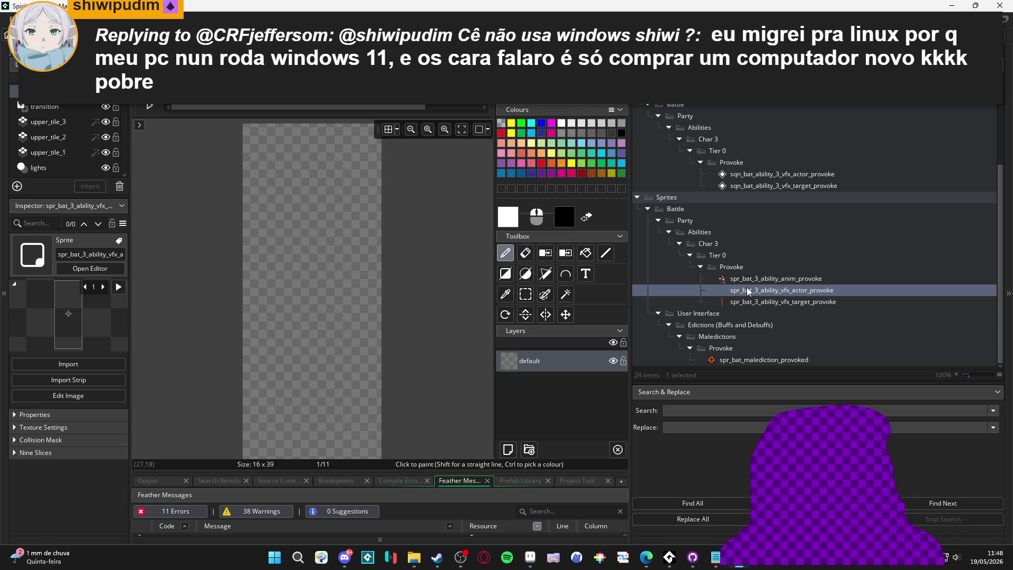
pyautogui.doubleClick(747, 290)
# Step: Delete the empty leading frames from the vfx_actor_provoke sprite
pyautogui.click(339, 400)
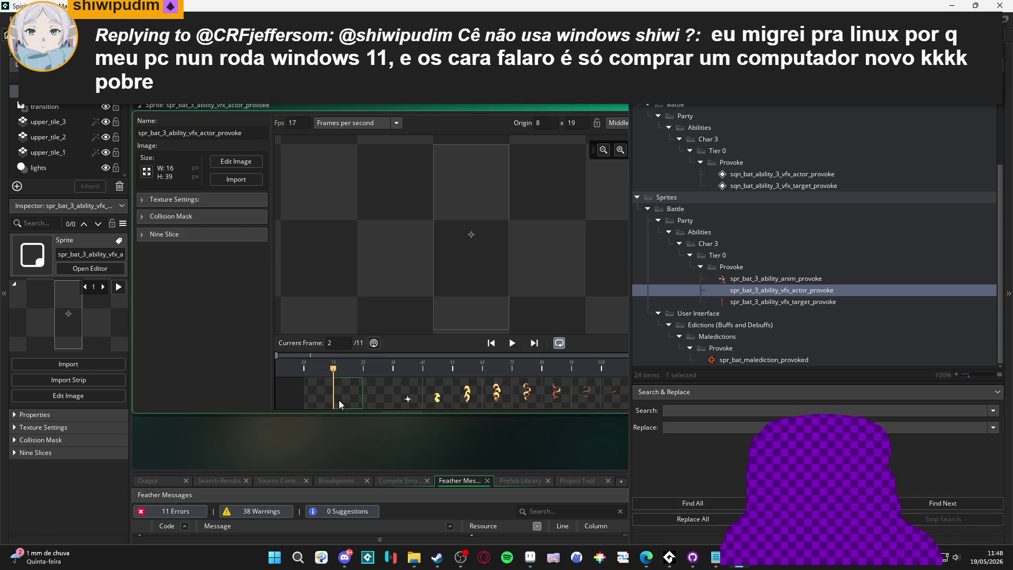
pyautogui.press('Delete')
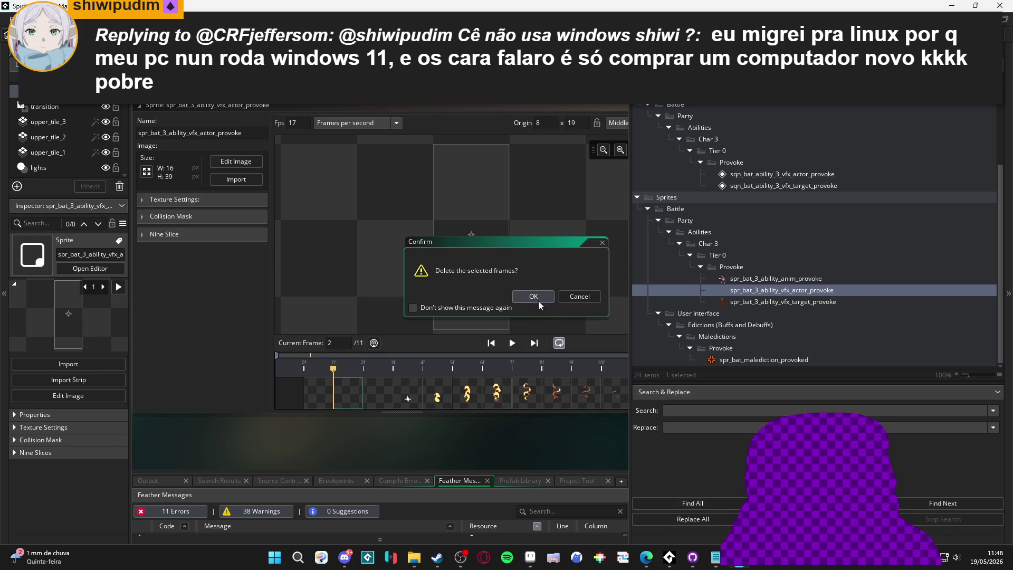
pyautogui.click(541, 299)
pyautogui.click(312, 394)
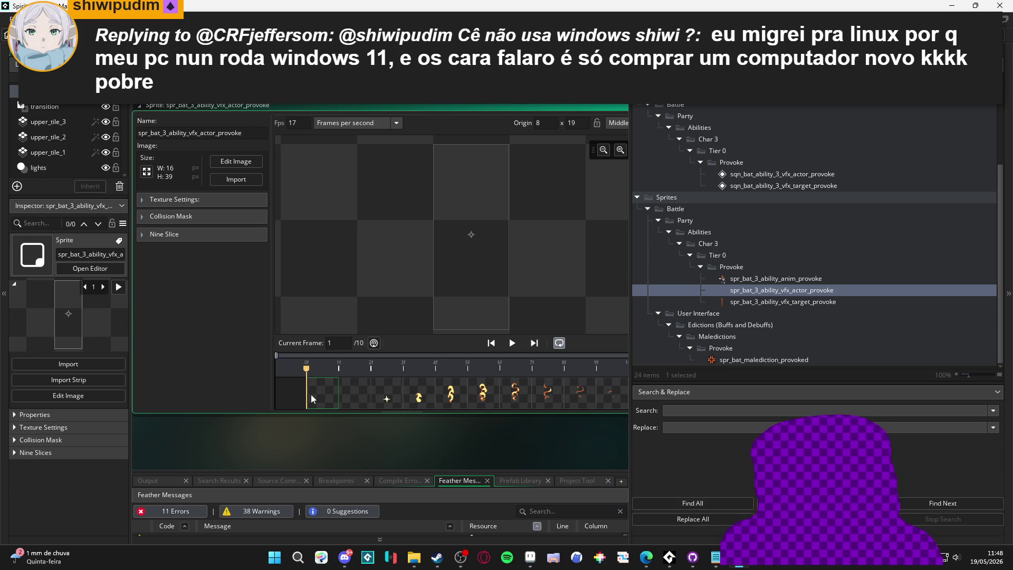
pyautogui.press('Delete')
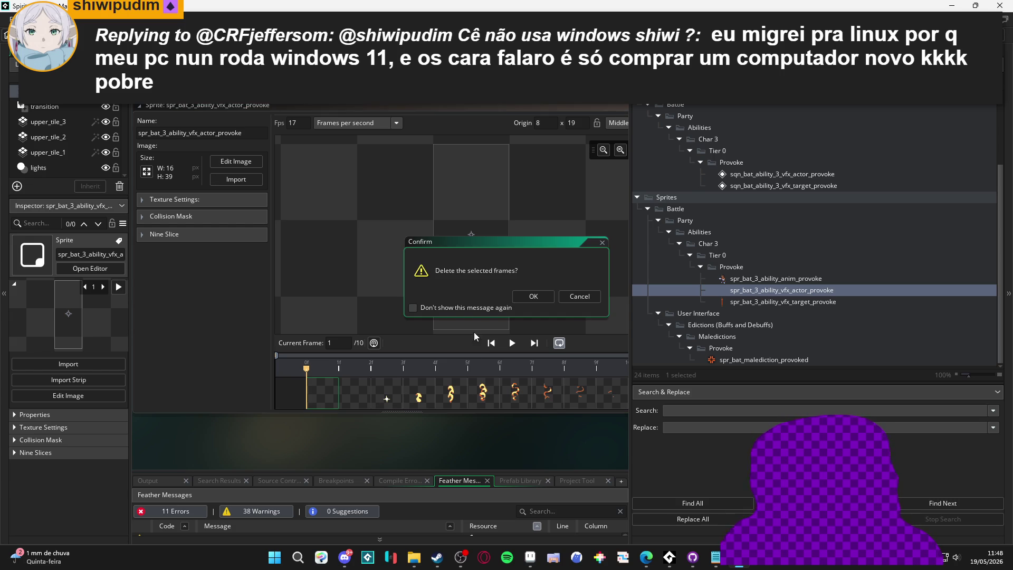
pyautogui.click(540, 298)
pyautogui.press('Delete')
pyautogui.press('Return')
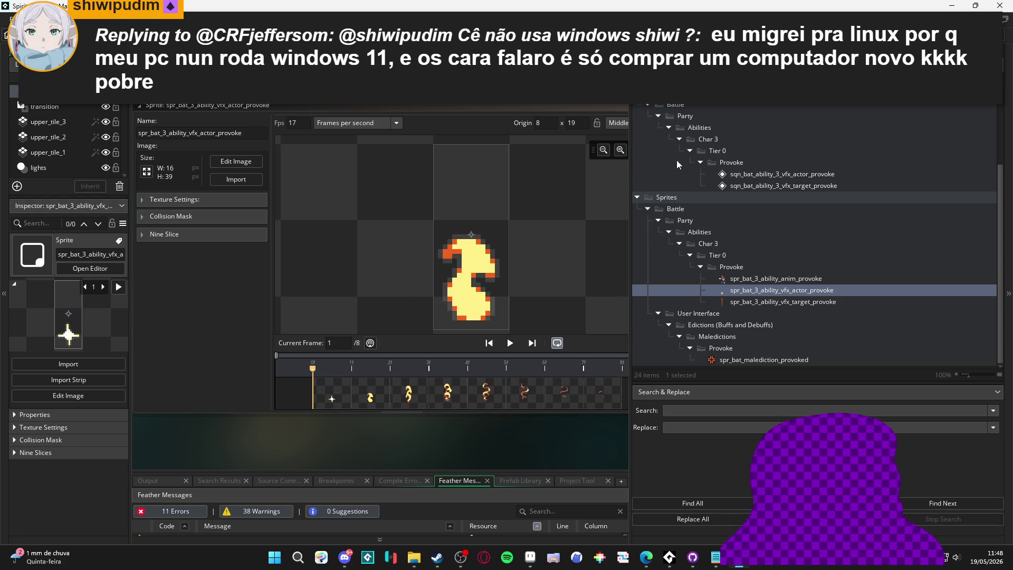
# Step: Play and scrub the effect animation, then return to the biome_1_room_0_arrival room
pyautogui.moveTo(629, 235); pyautogui.dragTo(712, 235)
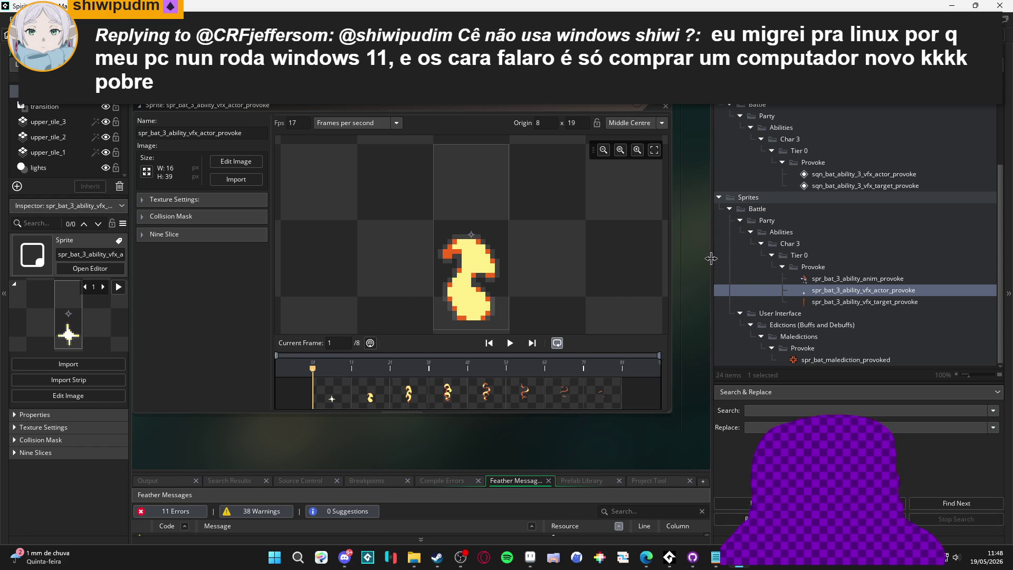
pyautogui.click(599, 390)
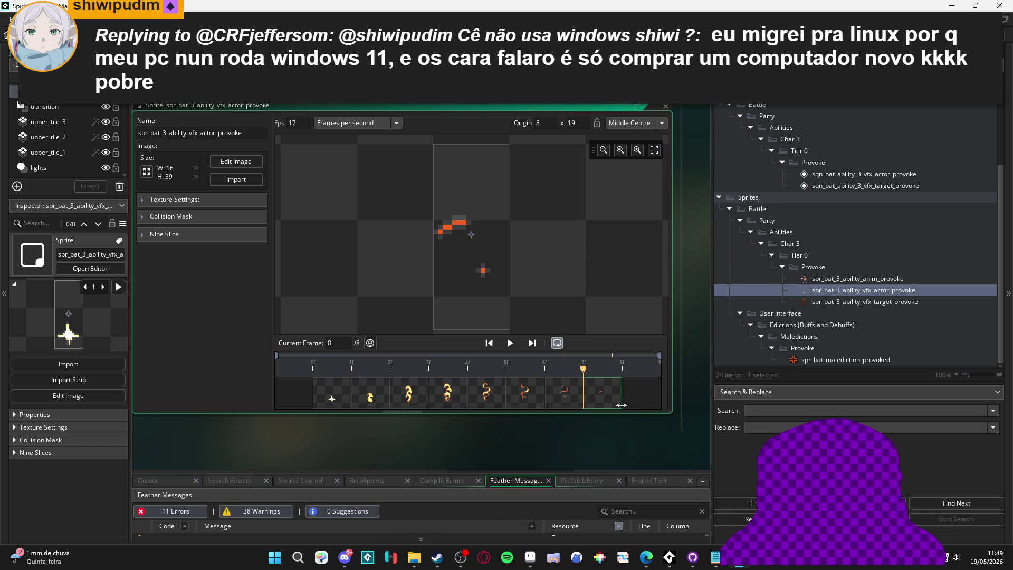
pyautogui.click(510, 344)
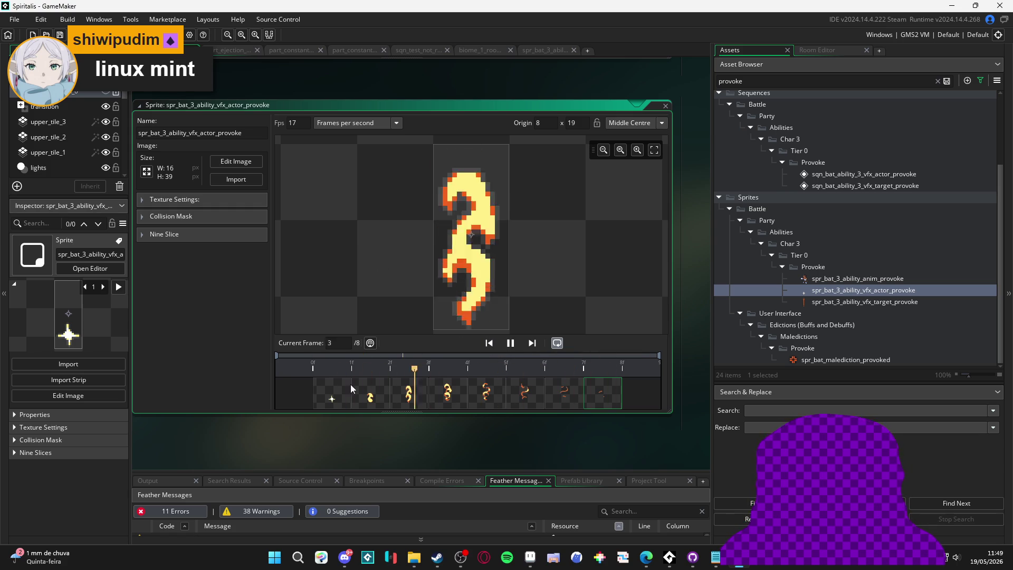
pyautogui.click(508, 344)
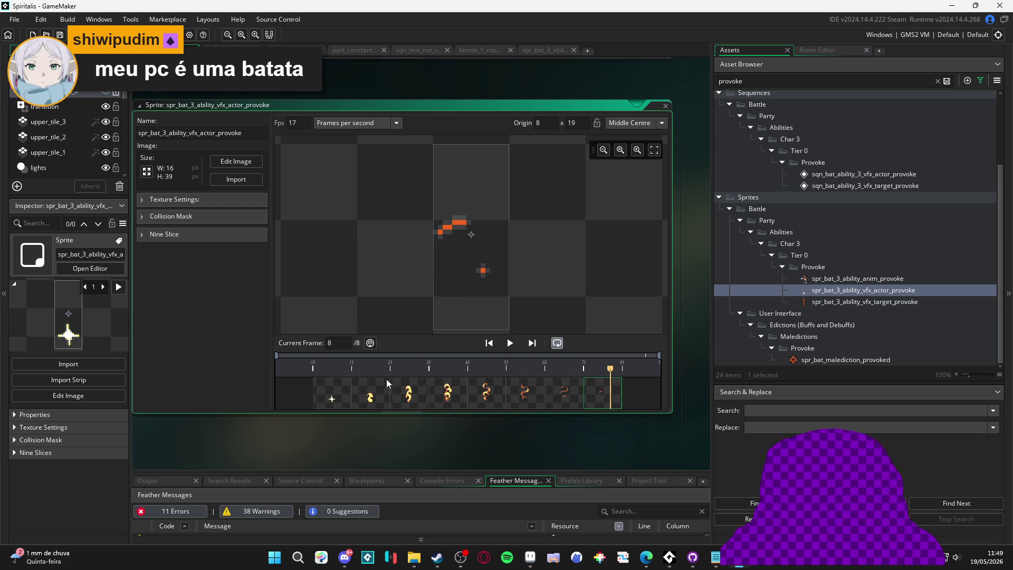
pyautogui.moveTo(340, 396); pyautogui.dragTo(597, 394)
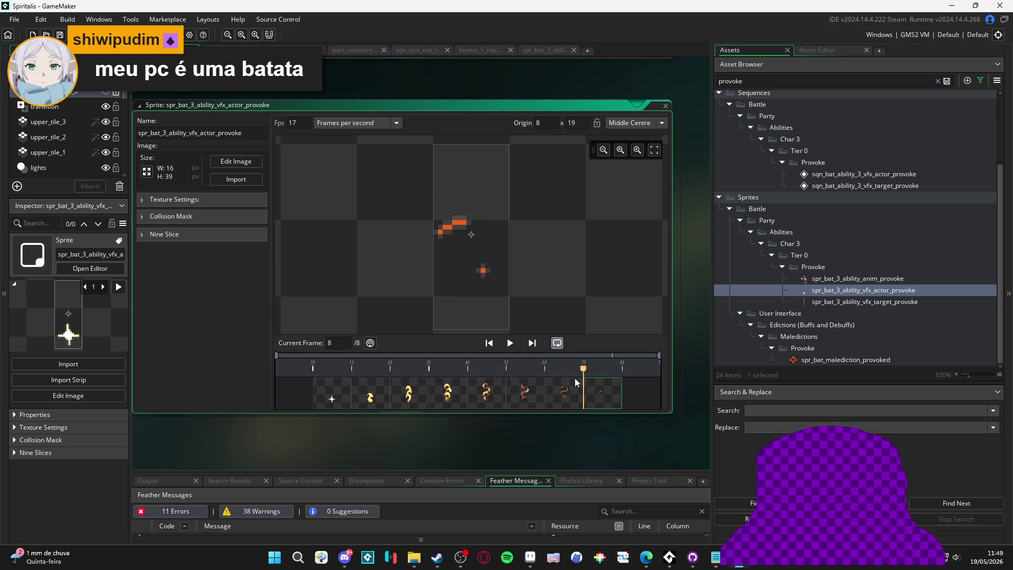
pyautogui.click(538, 53)
pyautogui.click(479, 50)
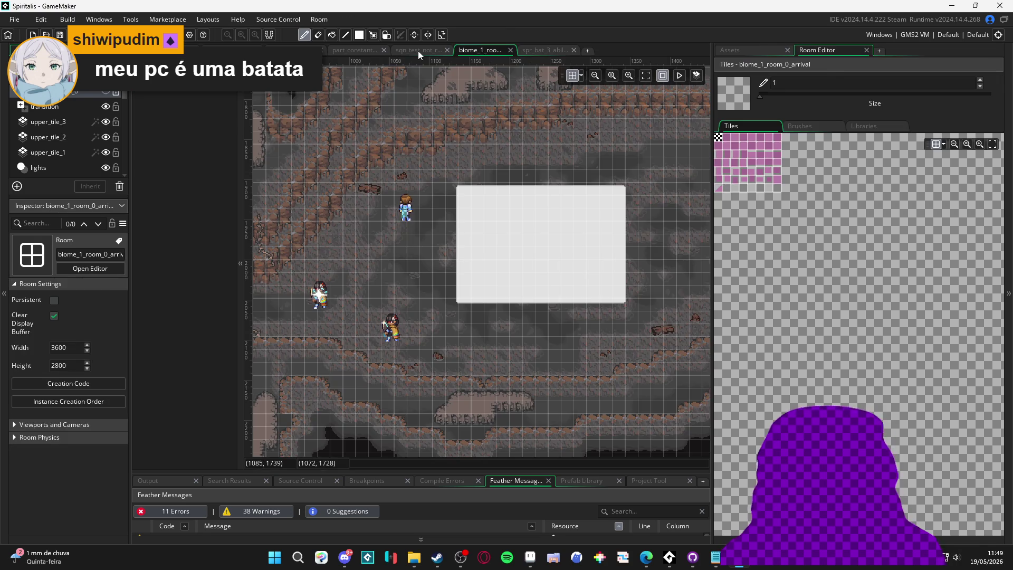
# Step: Open sqn_bat_ability_3_vfx_actor_provoke, scrub its frames, and show the spr_bat_3_ability_provoke track
pyautogui.click(418, 50)
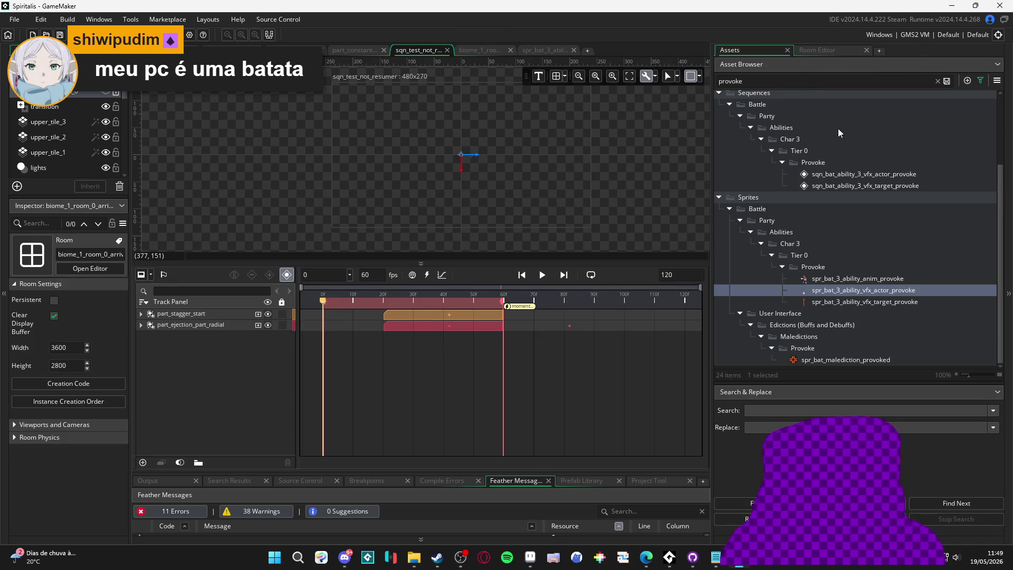
pyautogui.doubleClick(881, 174)
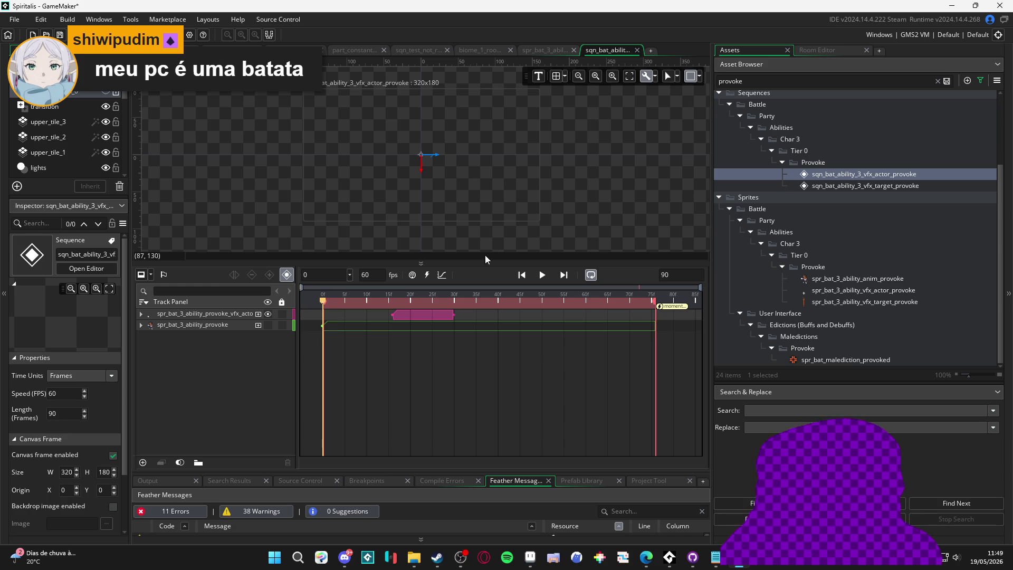
pyautogui.click(410, 300)
pyautogui.moveTo(388, 303)
pyautogui.mouseDown()
pyautogui.moveTo(303, 303)
pyautogui.moveTo(413, 305)
pyautogui.moveTo(282, 307)
pyautogui.mouseUp()
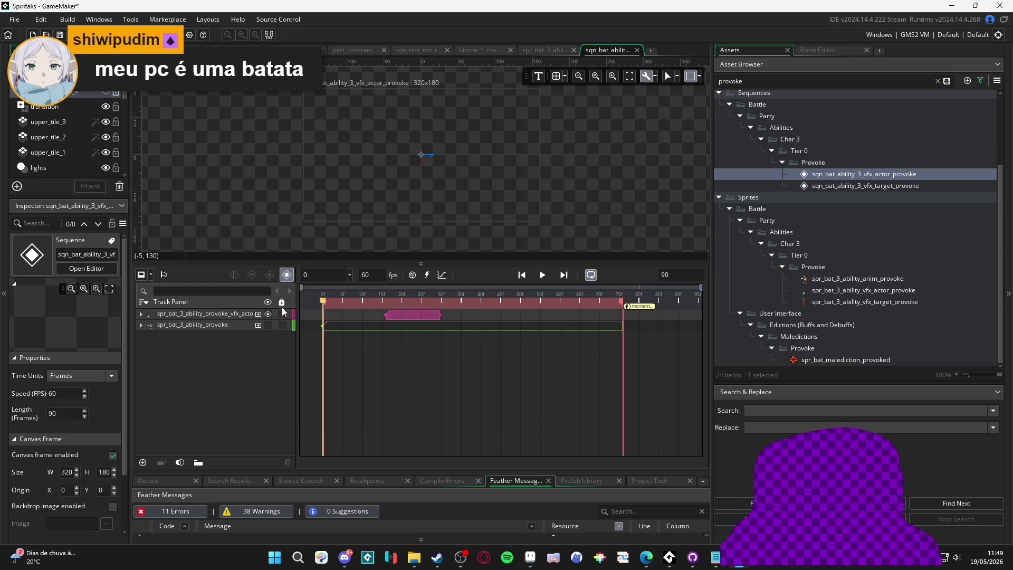
pyautogui.click(268, 325)
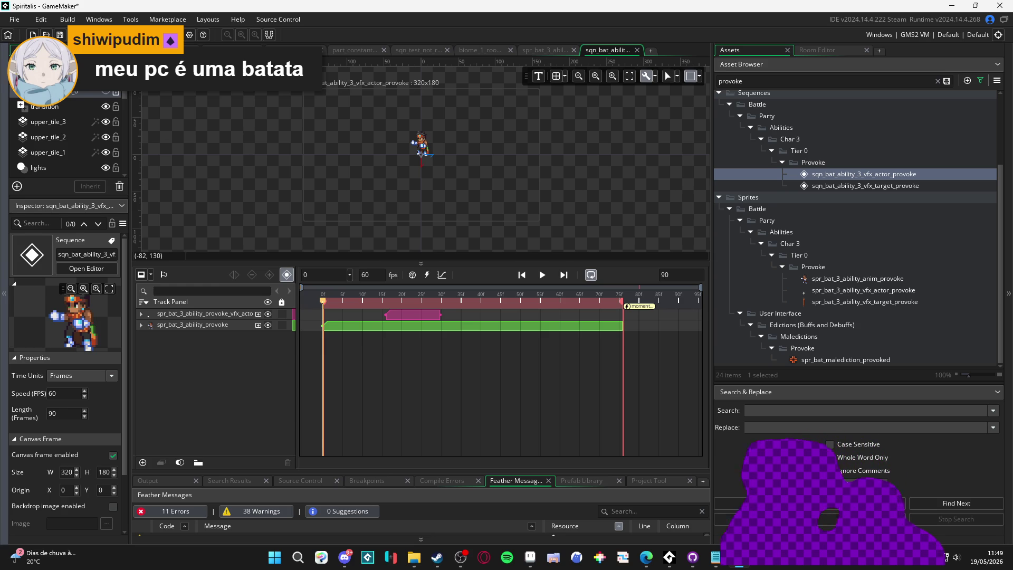
pyautogui.hotkey('alt', 'Tab')
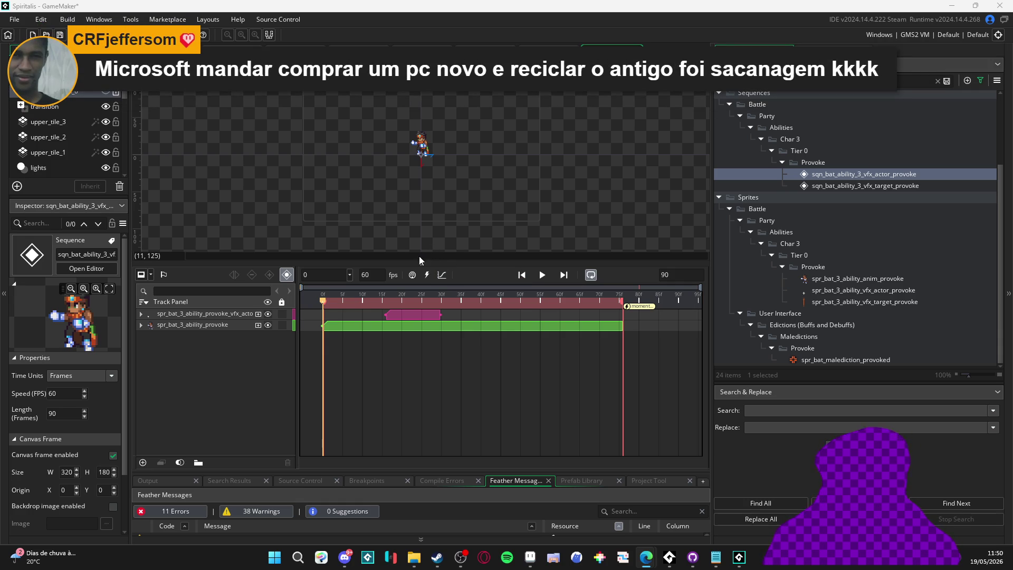
# Step: Set the sequence length to 120 frames and stretch the character animation clip to match
pyautogui.moveTo(419, 259); pyautogui.dragTo(393, 373)
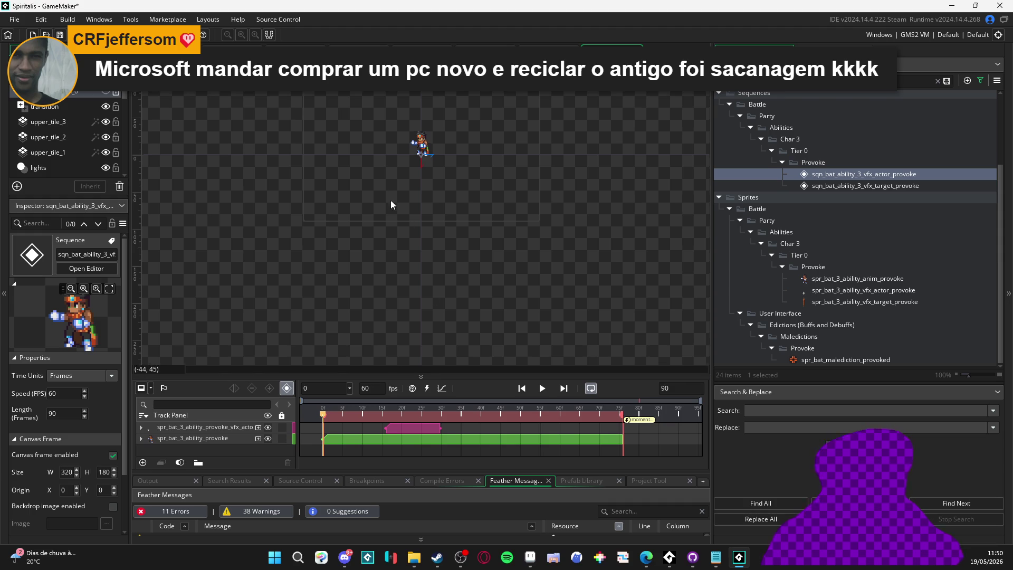
pyautogui.scroll(5, 421, 210)
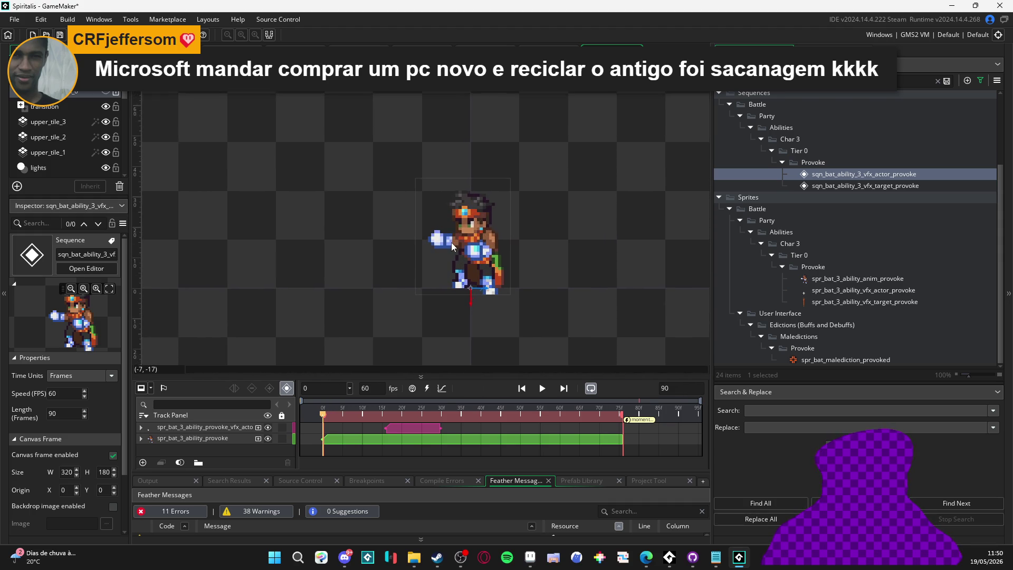
pyautogui.press('space')
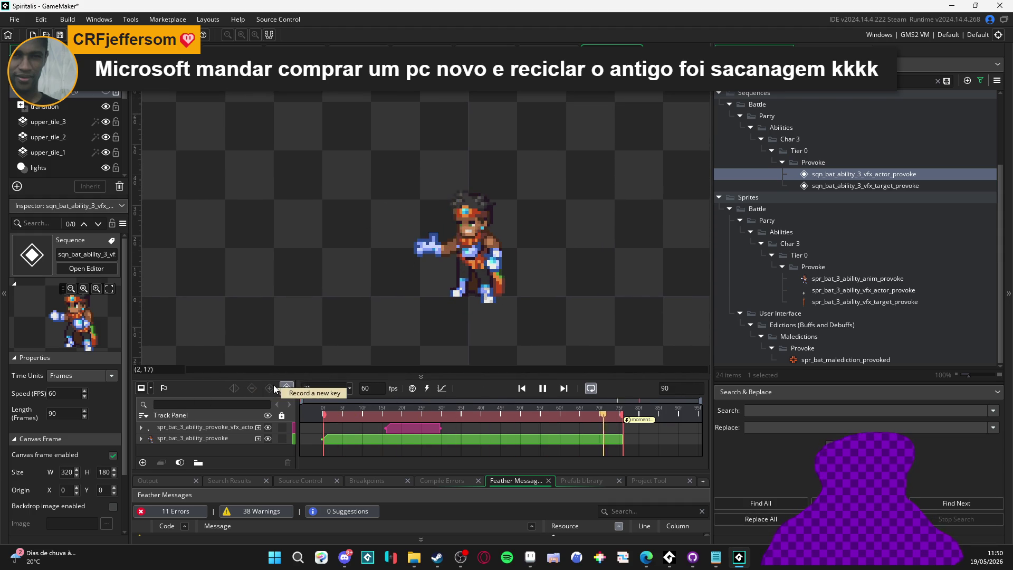
pyautogui.press('space')
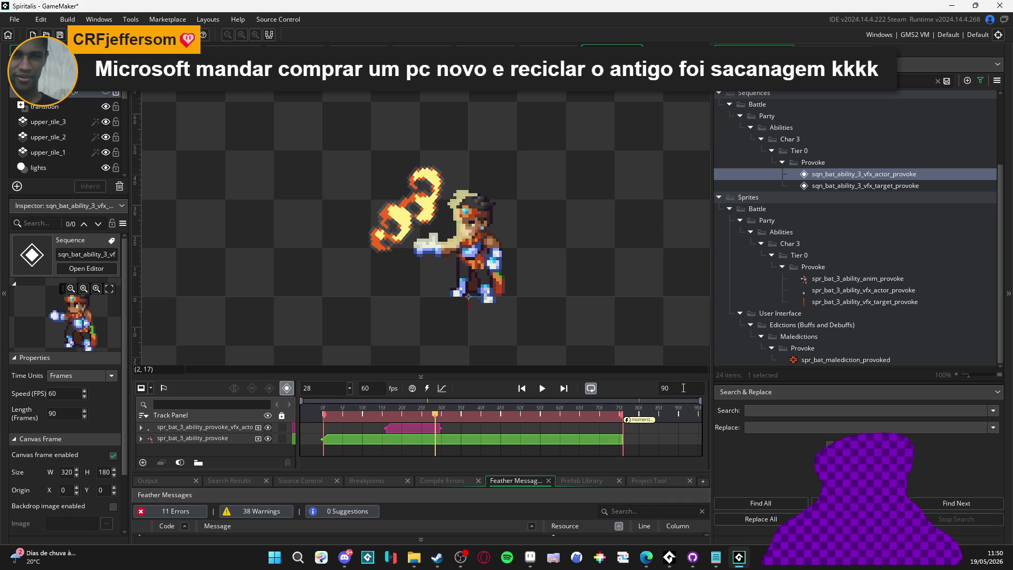
pyautogui.write('120')
pyautogui.press('Return')
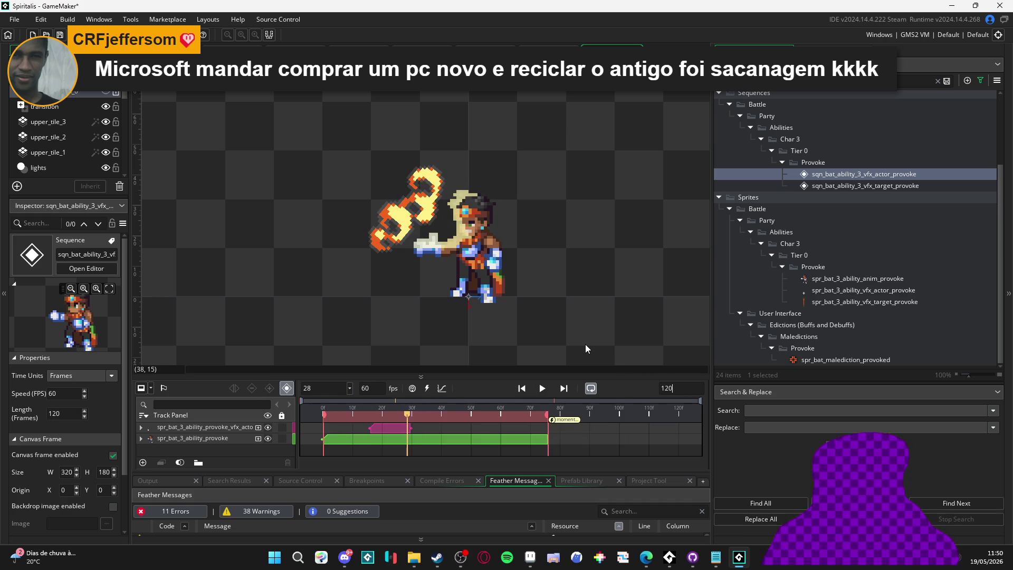
pyautogui.moveTo(547, 414); pyautogui.dragTo(678, 415)
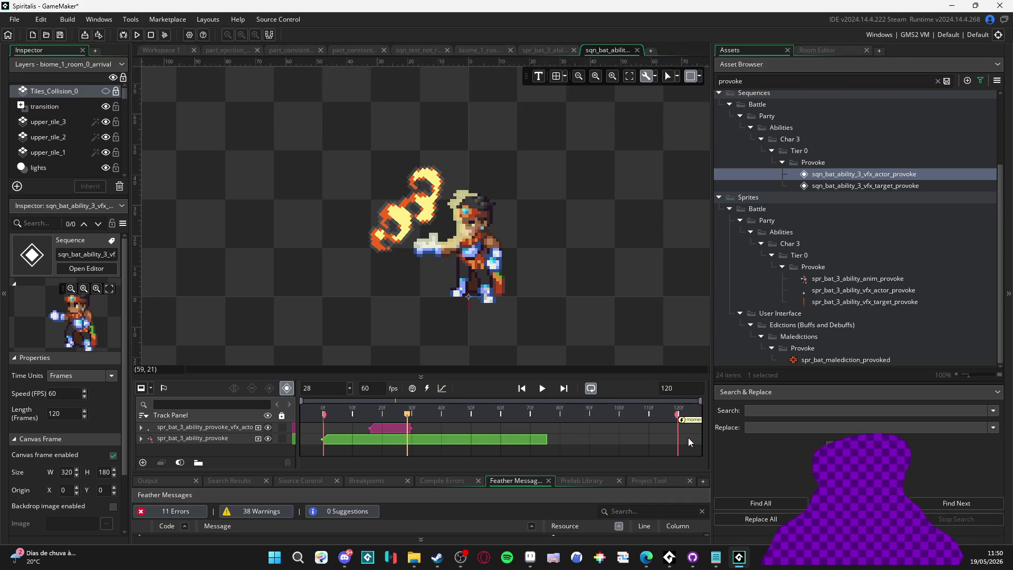
pyautogui.press('space')
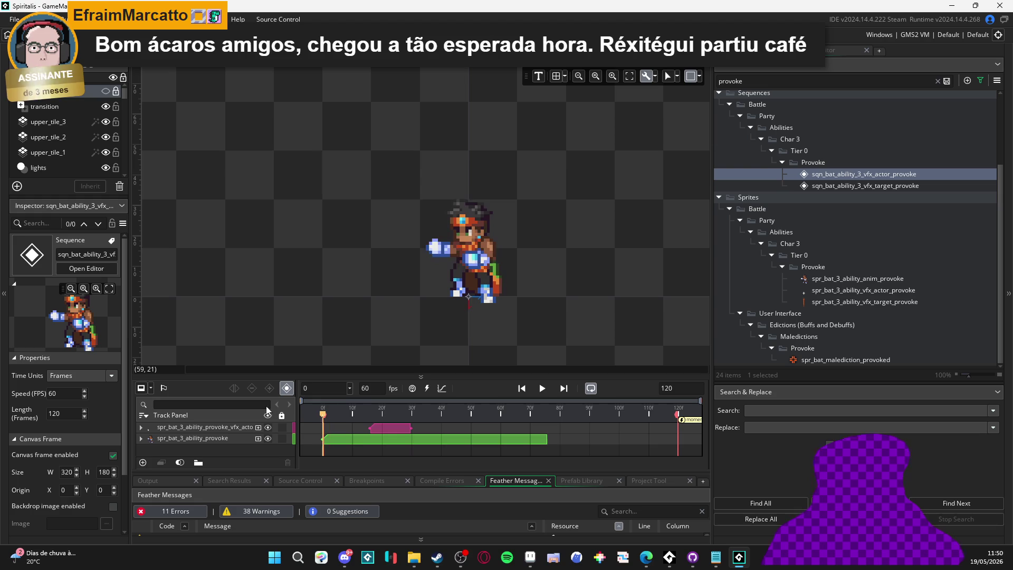
pyautogui.press('space')
pyautogui.click(528, 442)
pyautogui.moveTo(547, 441); pyautogui.dragTo(677, 443)
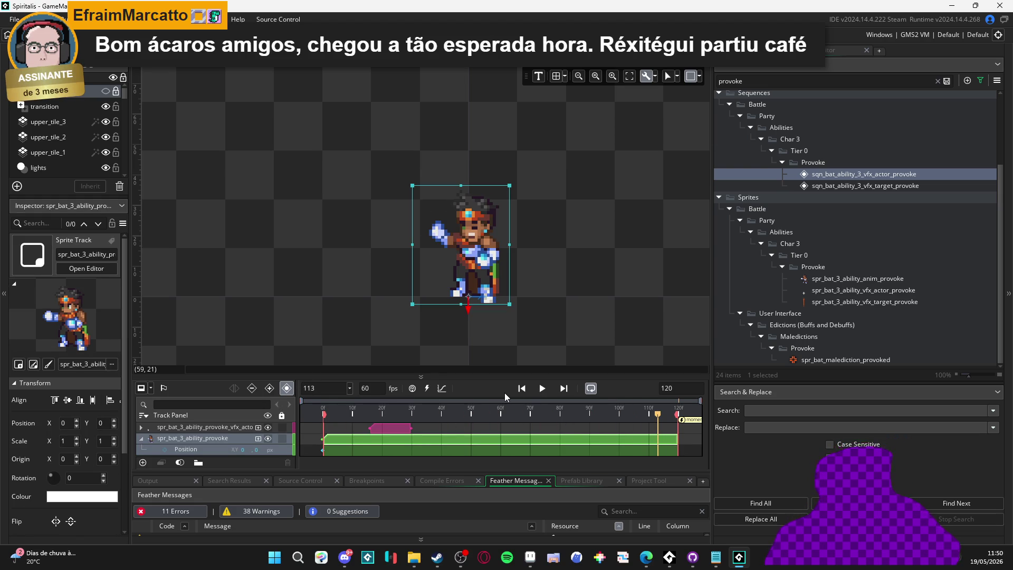
pyautogui.press('space')
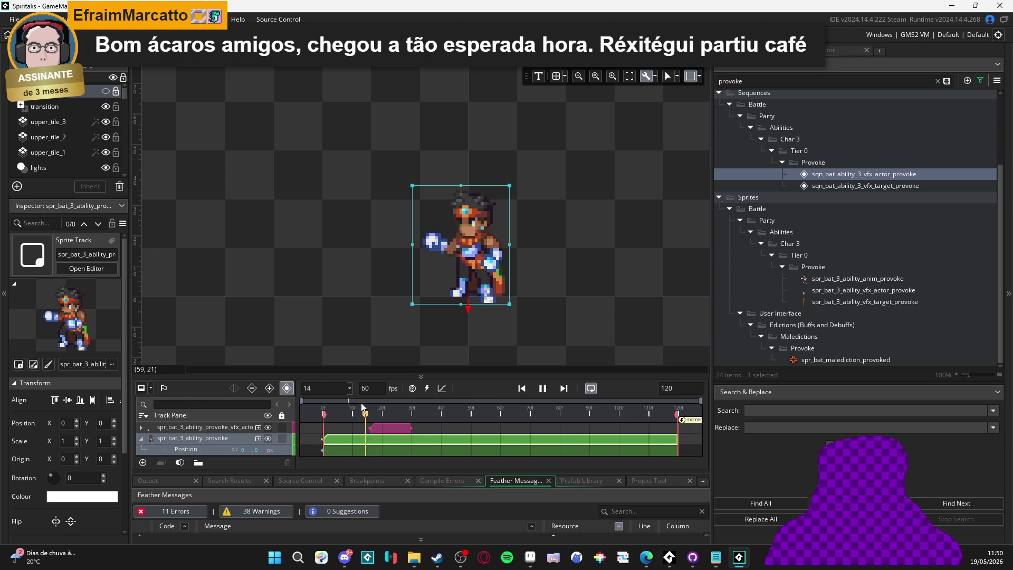
pyautogui.press('space')
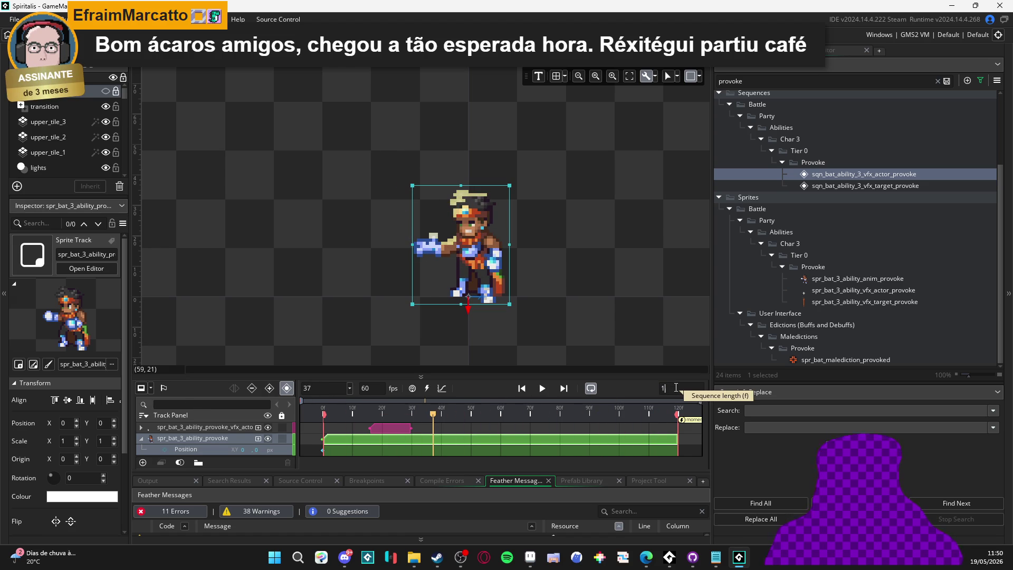
# Step: Lengthen the sequence to 160 frames and stretch the character clip to about frame 157
pyautogui.write('60')
pyautogui.press('Return')
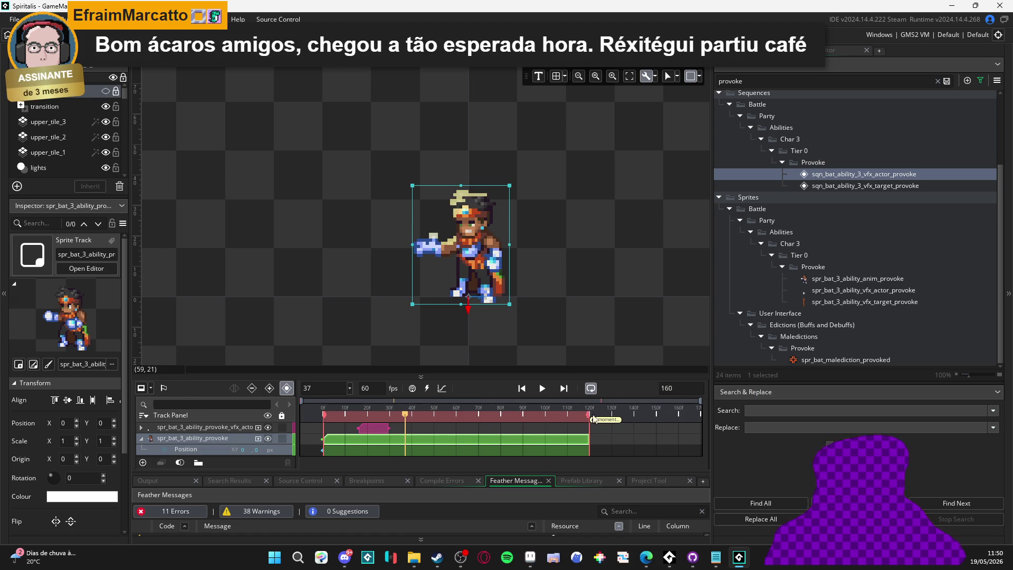
pyautogui.moveTo(590, 415); pyautogui.dragTo(675, 426)
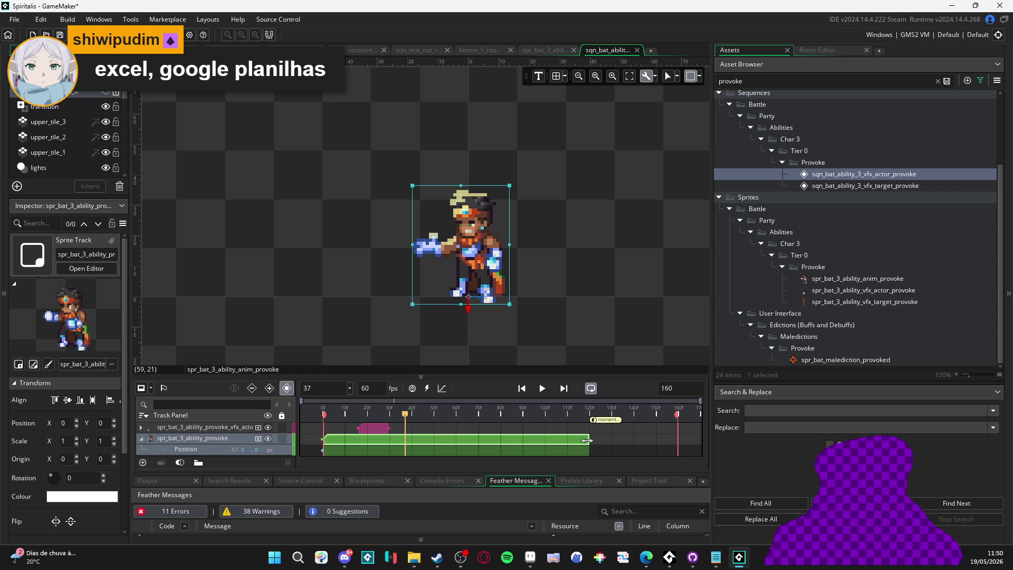
pyautogui.moveTo(587, 440); pyautogui.dragTo(670, 438)
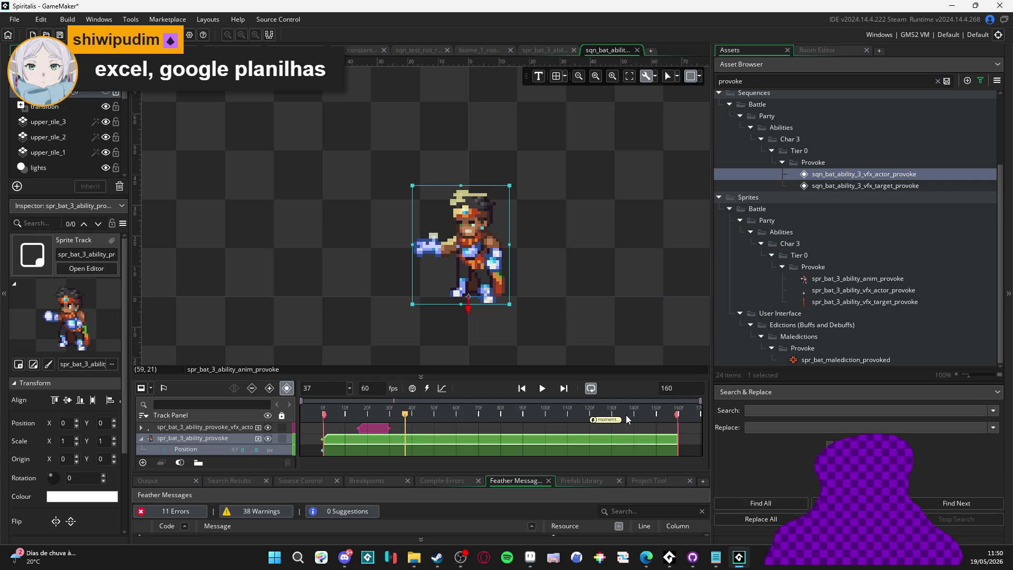
pyautogui.moveTo(595, 422); pyautogui.dragTo(678, 427)
pyautogui.click(543, 393)
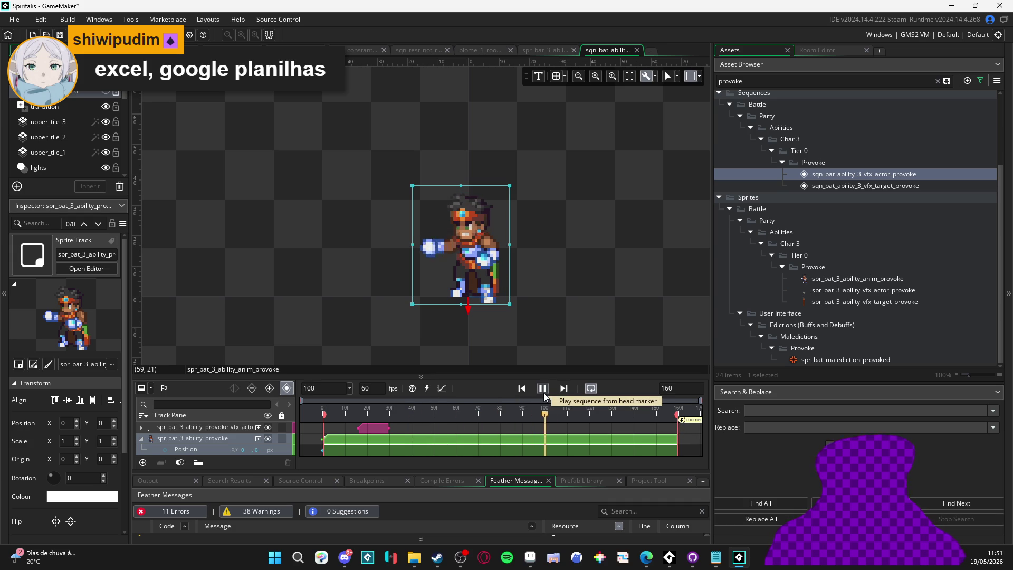
pyautogui.click(544, 393)
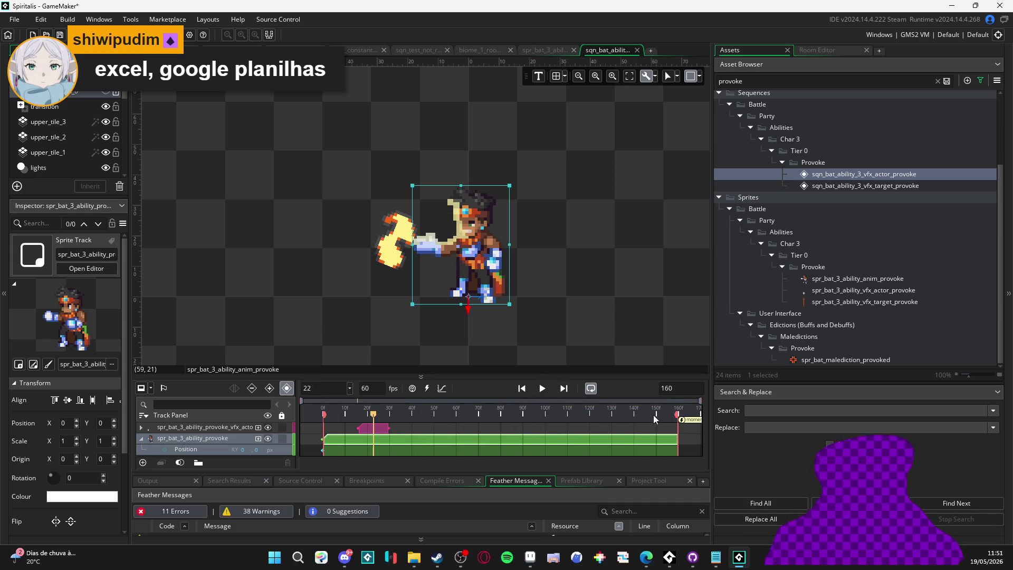
# Step: Set the sequence length to 142 frames and preview the playback
pyautogui.moveTo(667, 415)
pyautogui.mouseDown()
pyautogui.moveTo(583, 415)
pyautogui.moveTo(638, 418)
pyautogui.mouseUp()
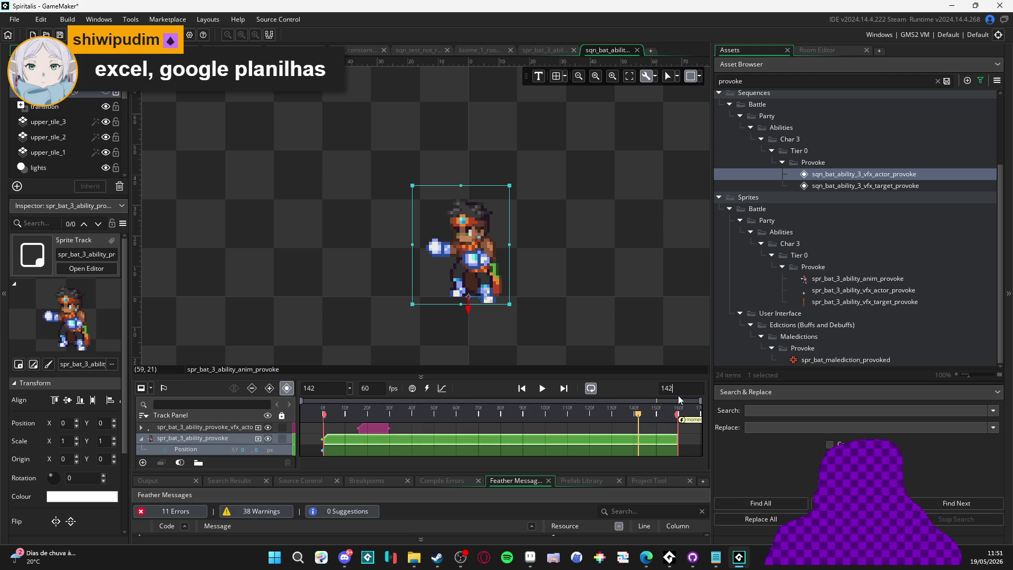
pyautogui.write('2')
pyautogui.press('Return')
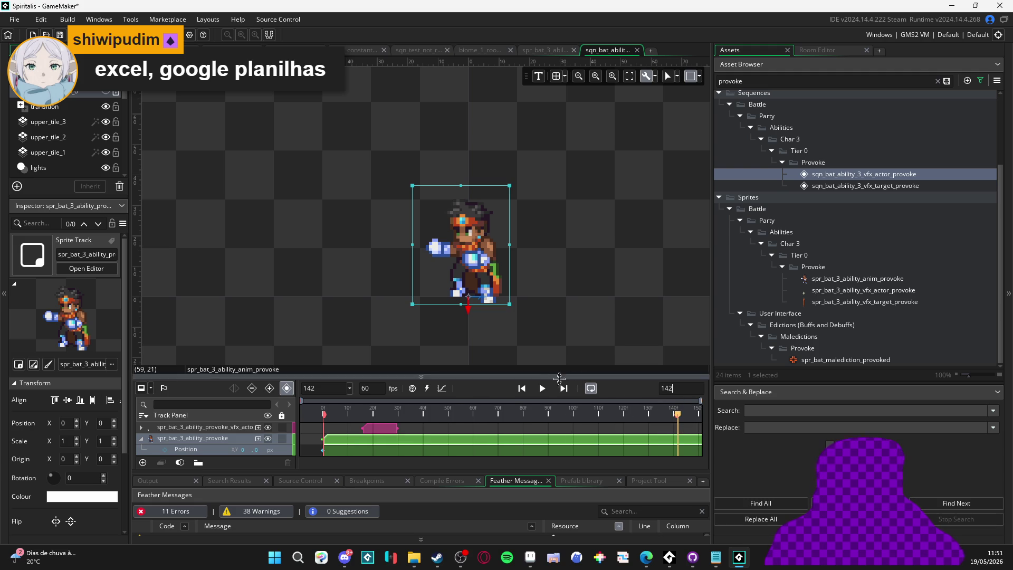
pyautogui.press('space')
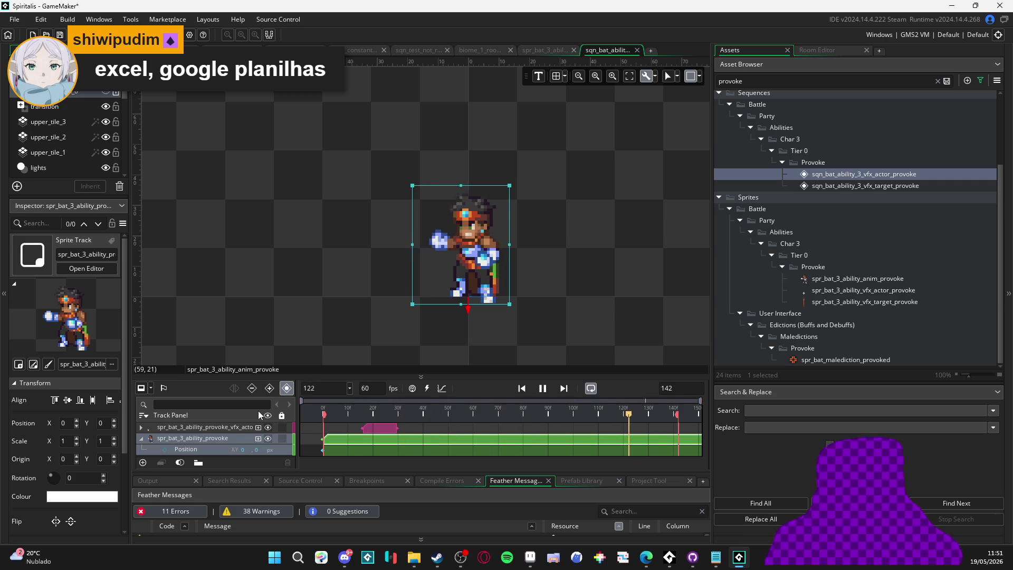
pyautogui.press('space')
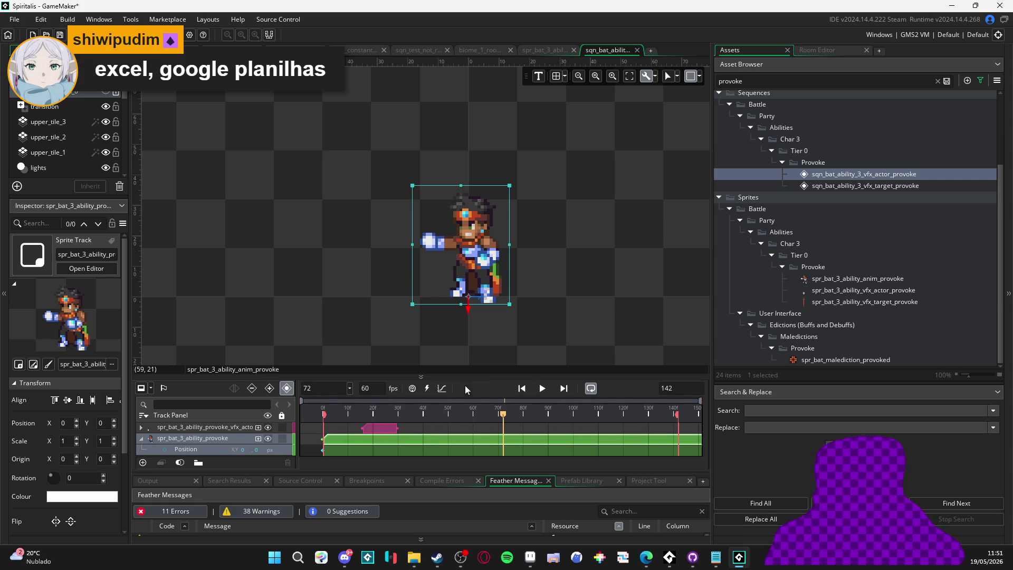
# Step: Preview spr_bat_3_ability_anim_provoke and change its frame rate in the Fps field
pyautogui.doubleClick(826, 280)
pyautogui.click(520, 346)
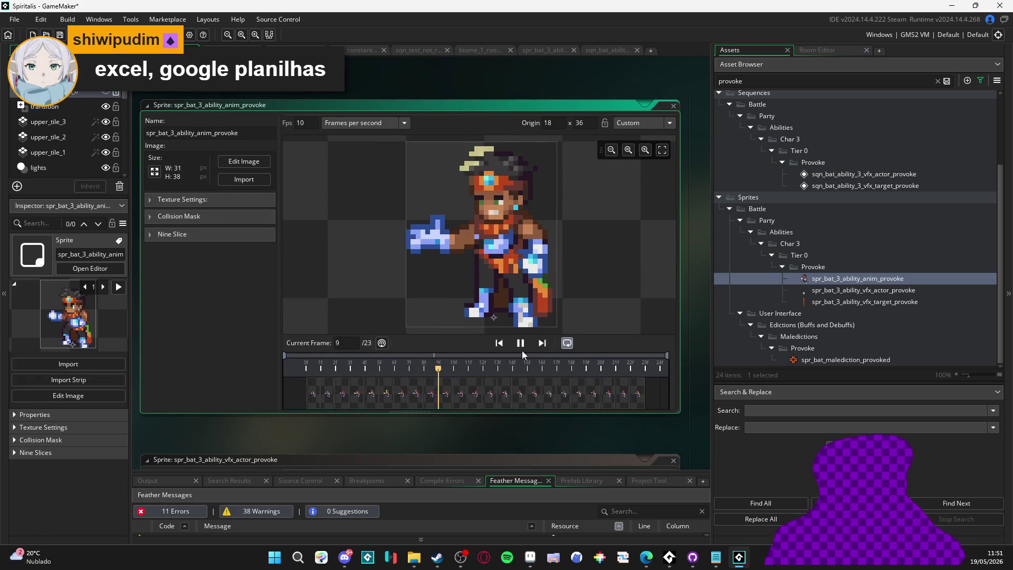
pyautogui.click(520, 345)
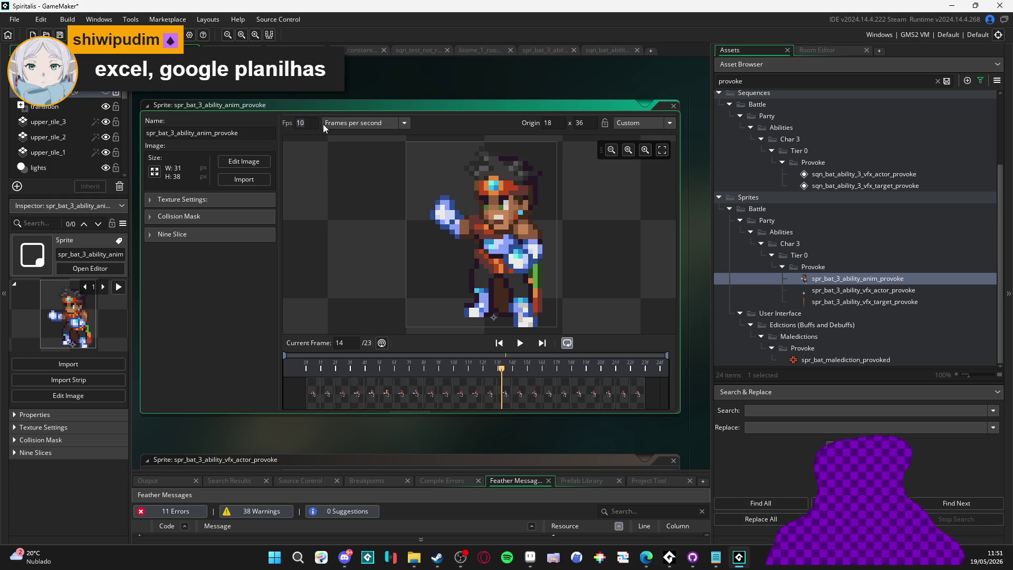
pyautogui.write('15')
pyautogui.click(521, 344)
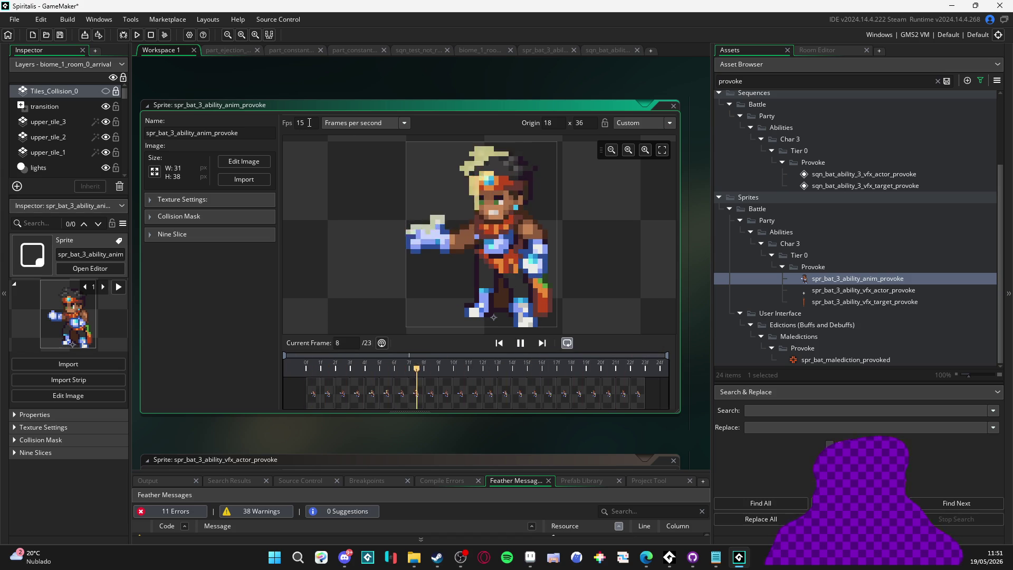
pyautogui.write('10')
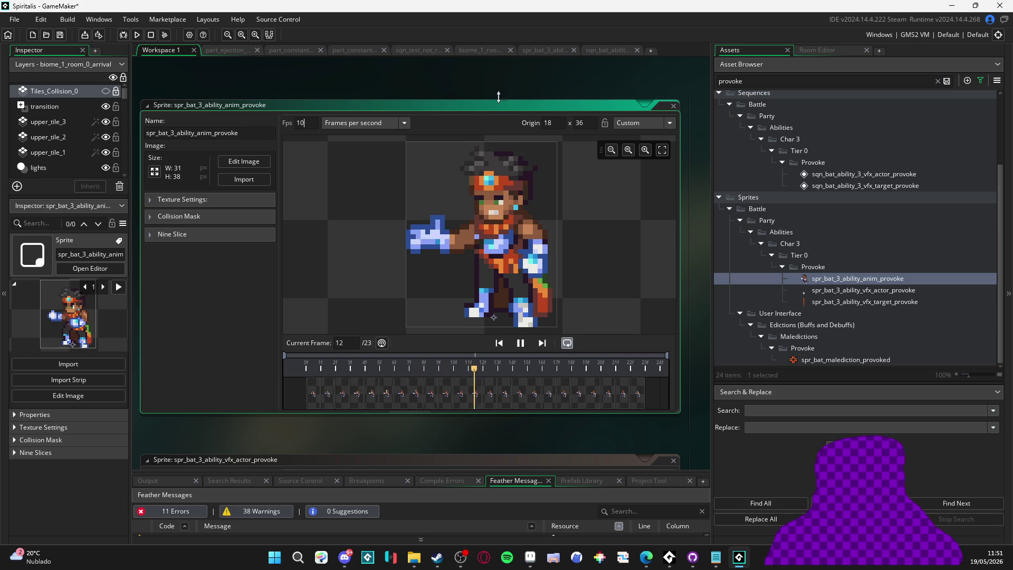
# Step: Play the Provoke sequence to compare the new animation speed against the sprite
pyautogui.click(560, 51)
pyautogui.click(612, 51)
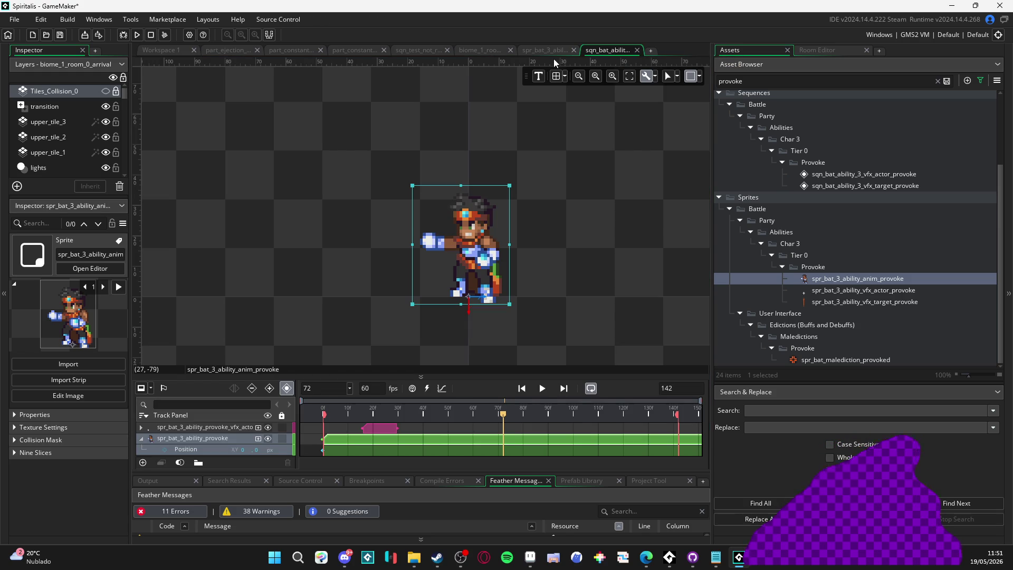
pyautogui.click(543, 388)
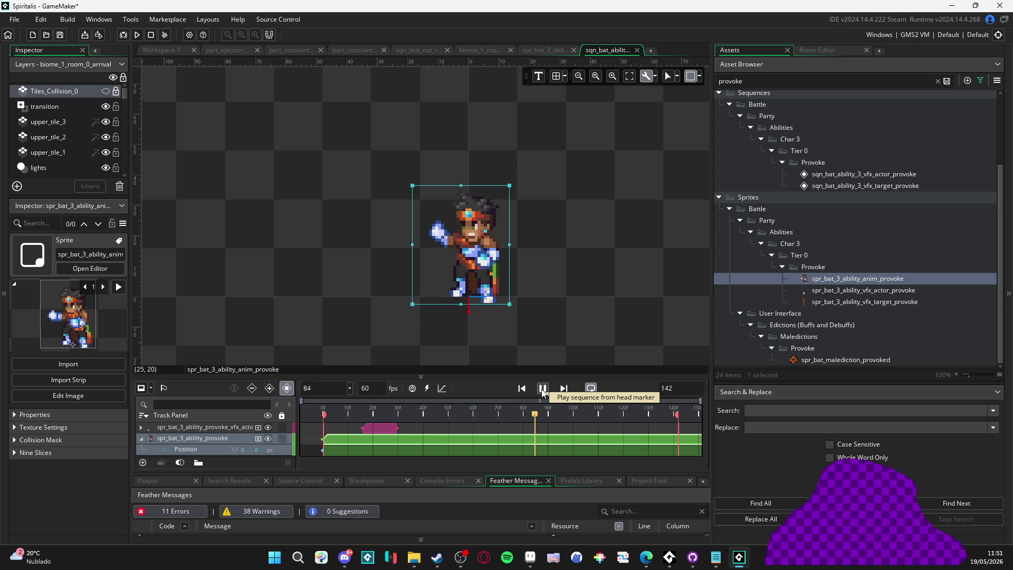
pyautogui.click(542, 388)
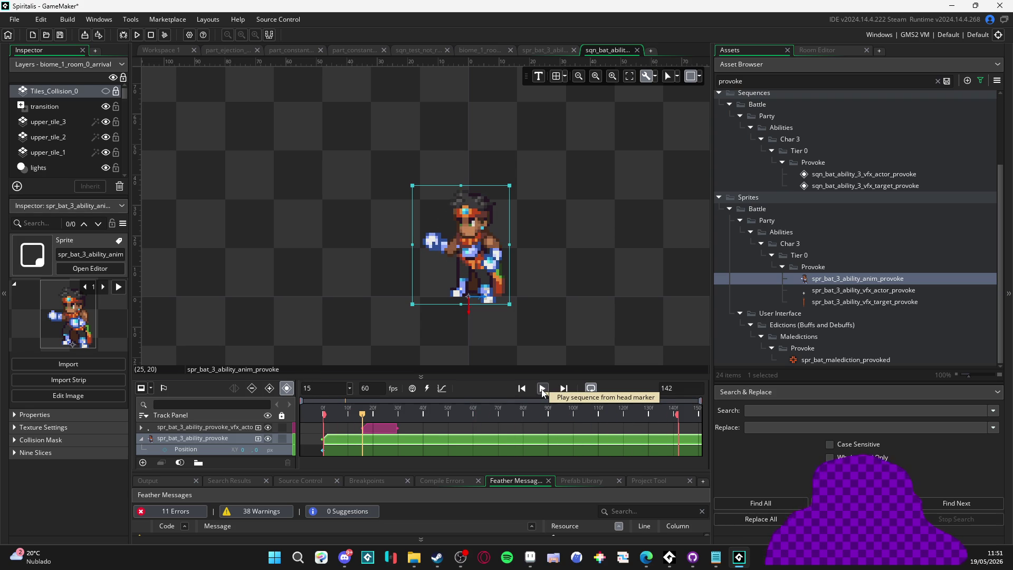
pyautogui.doubleClick(825, 283)
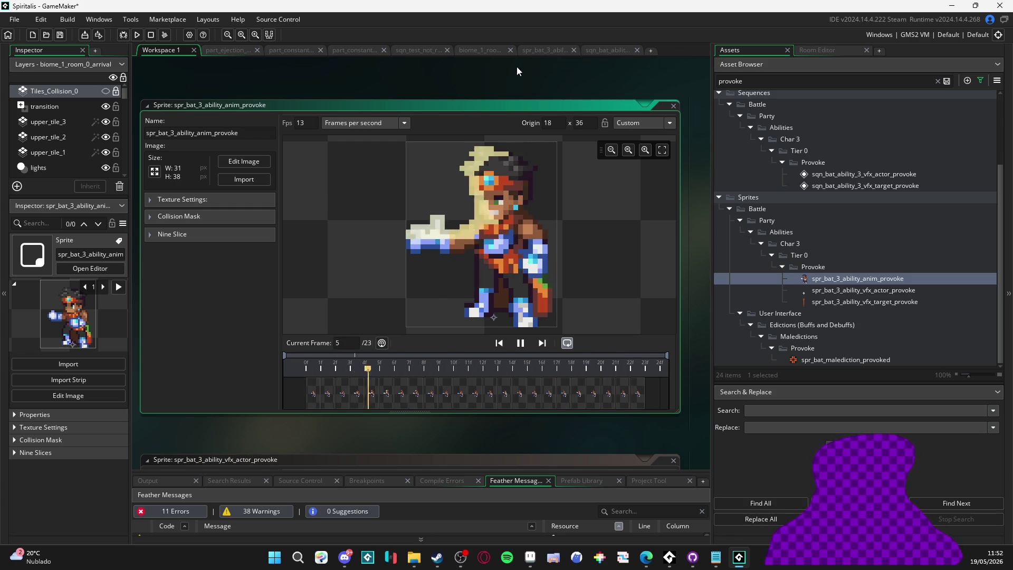
pyautogui.click(584, 51)
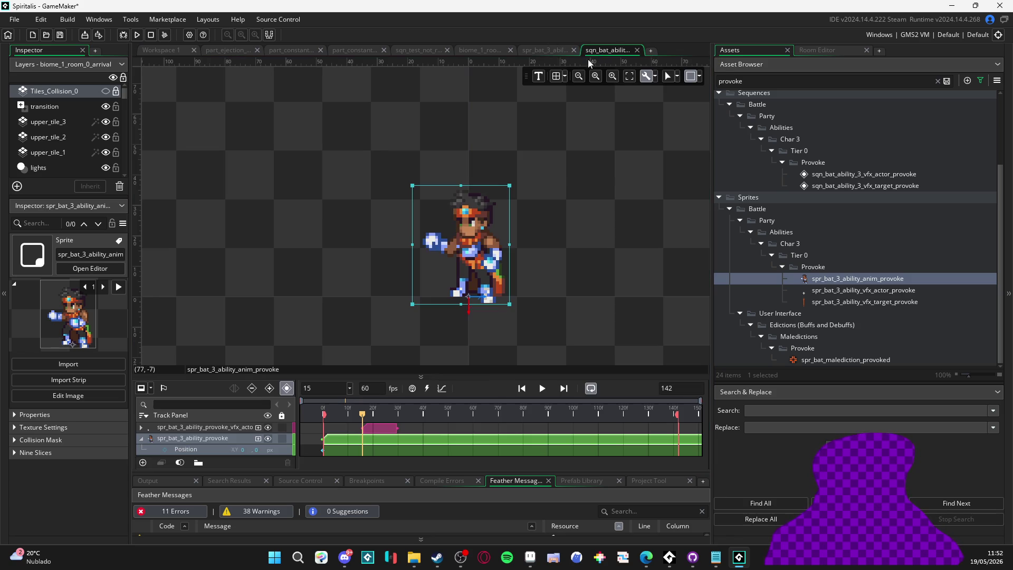
# Step: Delete the VFX clip's Rotation keys and extend the clip to about frame 90
pyautogui.click(541, 392)
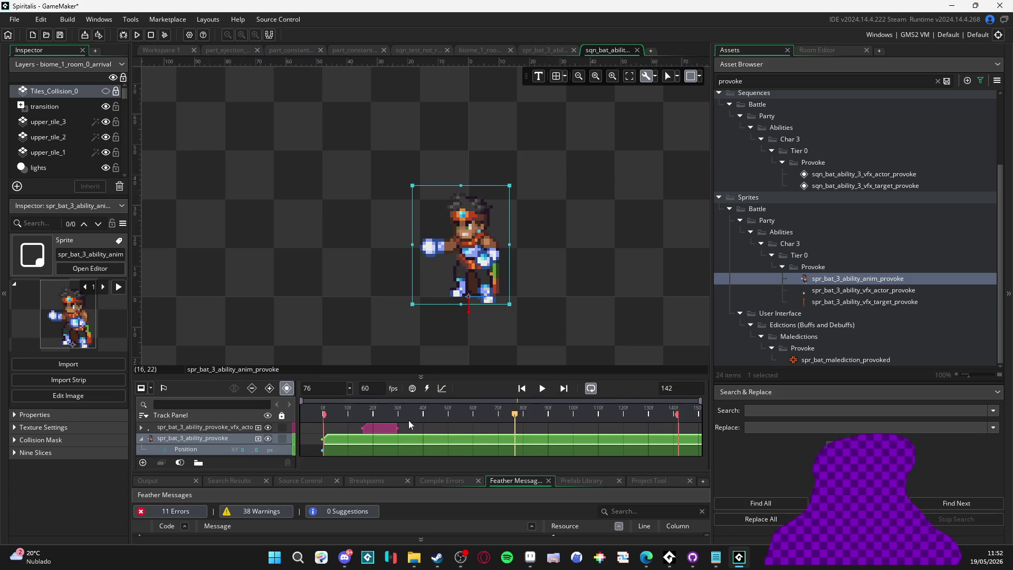
pyautogui.click(379, 428)
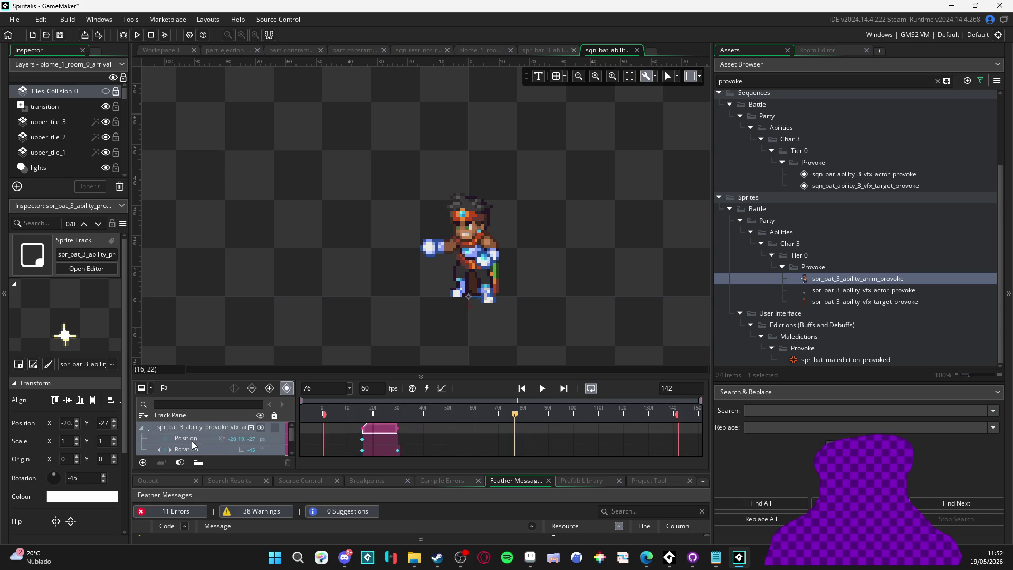
pyautogui.click(200, 448)
pyautogui.press('Delete')
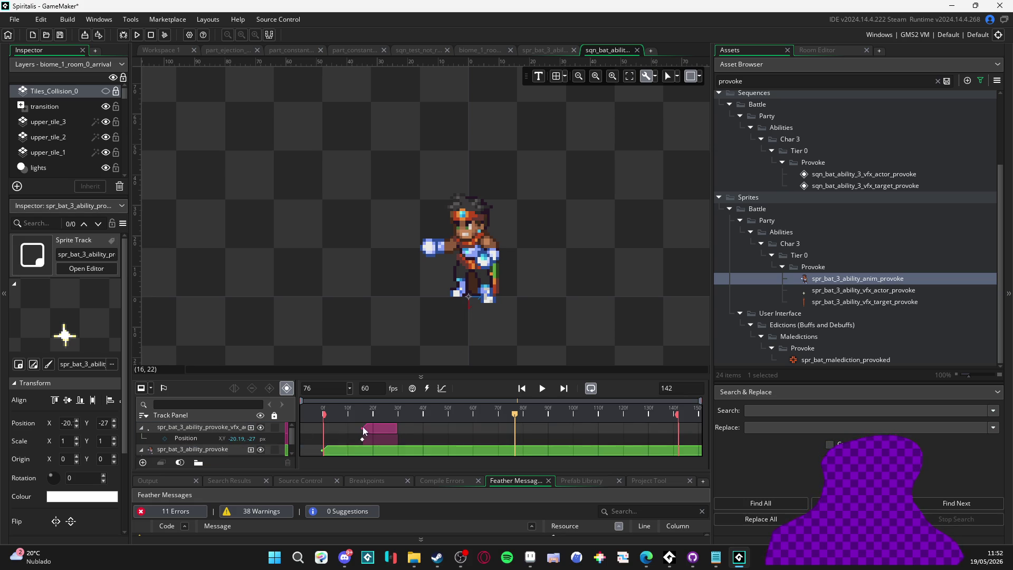
pyautogui.moveTo(375, 413)
pyautogui.mouseDown()
pyautogui.moveTo(351, 415)
pyautogui.moveTo(367, 433)
pyautogui.mouseUp()
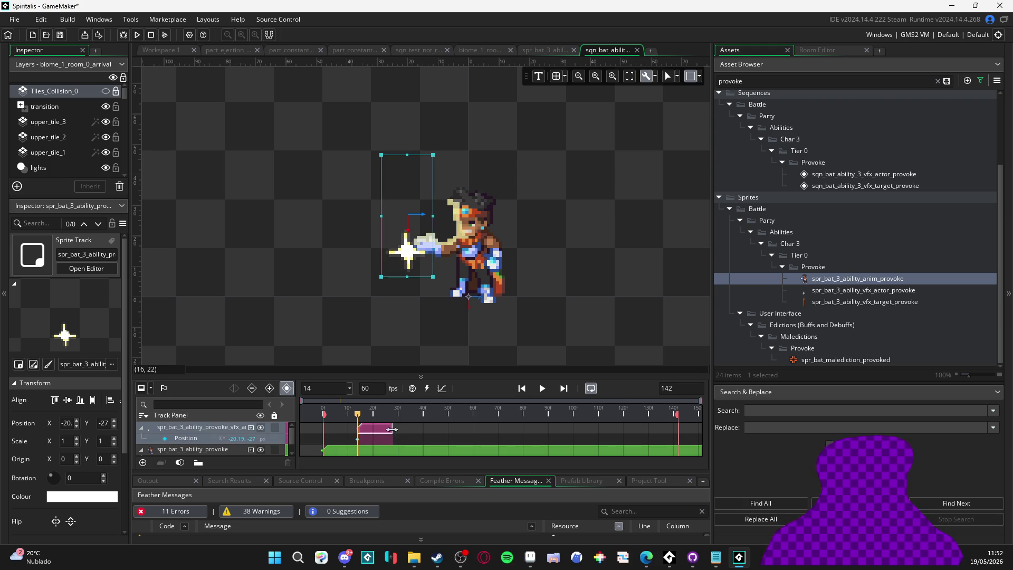
pyautogui.moveTo(392, 430); pyautogui.dragTo(550, 436)
# Step: Move the sparkle up onto the character's hand at frame 15
pyautogui.moveTo(364, 415)
pyautogui.mouseDown()
pyautogui.moveTo(380, 415)
pyautogui.moveTo(358, 425)
pyautogui.mouseUp()
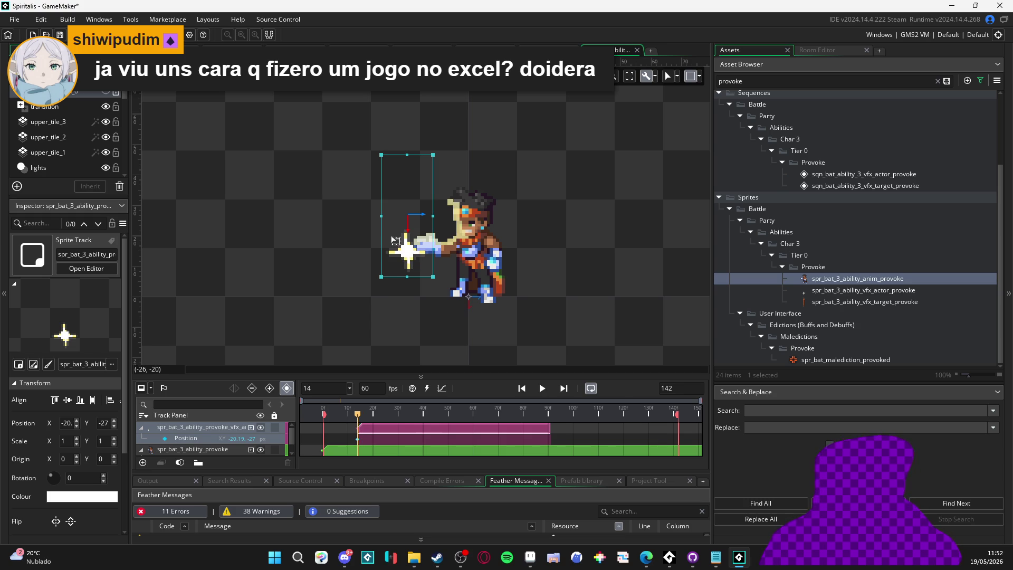
pyautogui.moveTo(408, 260); pyautogui.dragTo(425, 224)
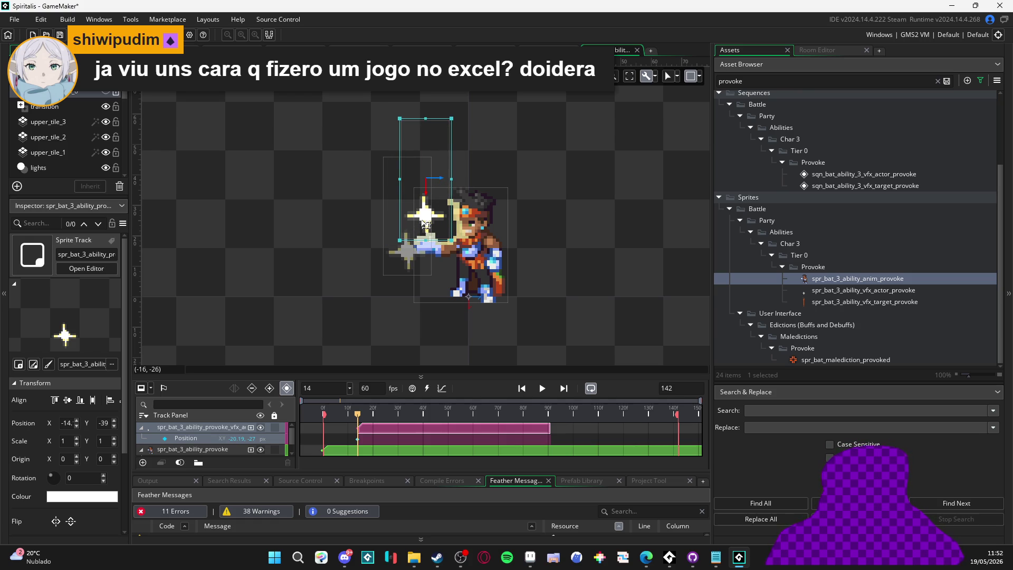
pyautogui.moveTo(385, 415)
pyautogui.mouseDown()
pyautogui.moveTo(297, 417)
pyautogui.moveTo(393, 410)
pyautogui.moveTo(280, 400)
pyautogui.mouseUp()
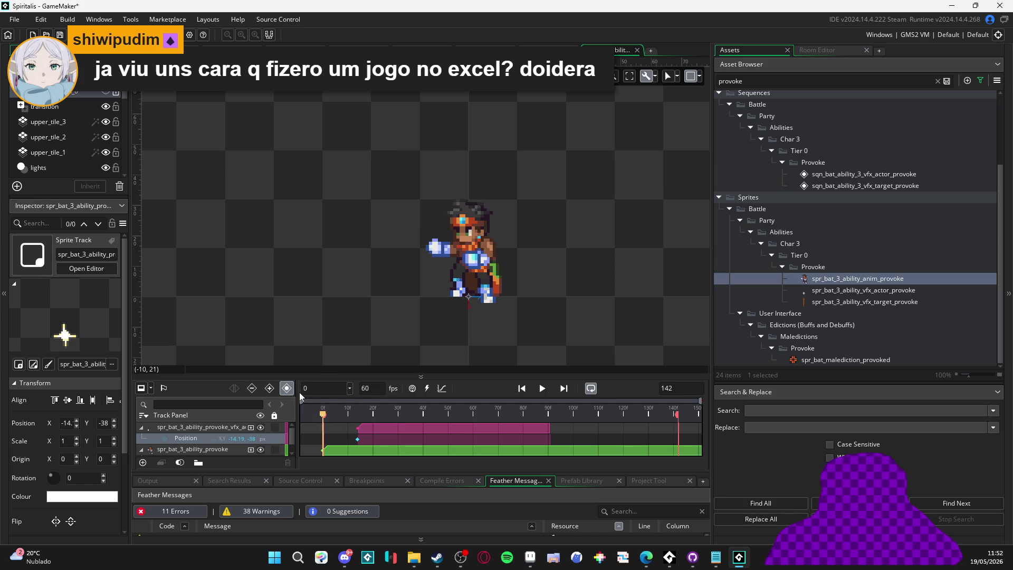
pyautogui.click(336, 340)
# Step: Shorten the VFX clip to end at frame 42 and replay the sequence from the start
pyautogui.press('space')
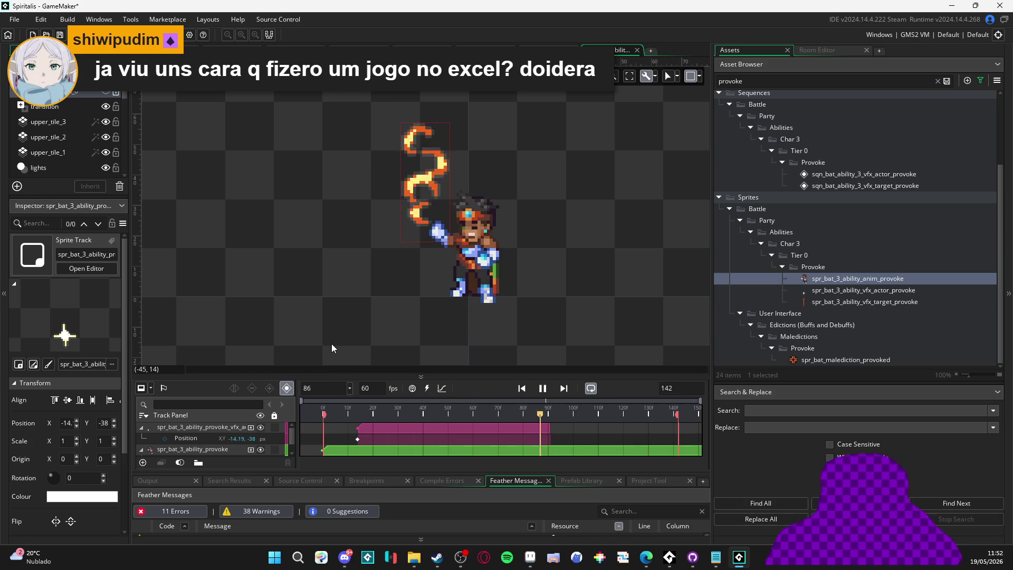
pyautogui.moveTo(353, 411); pyautogui.dragTo(429, 414)
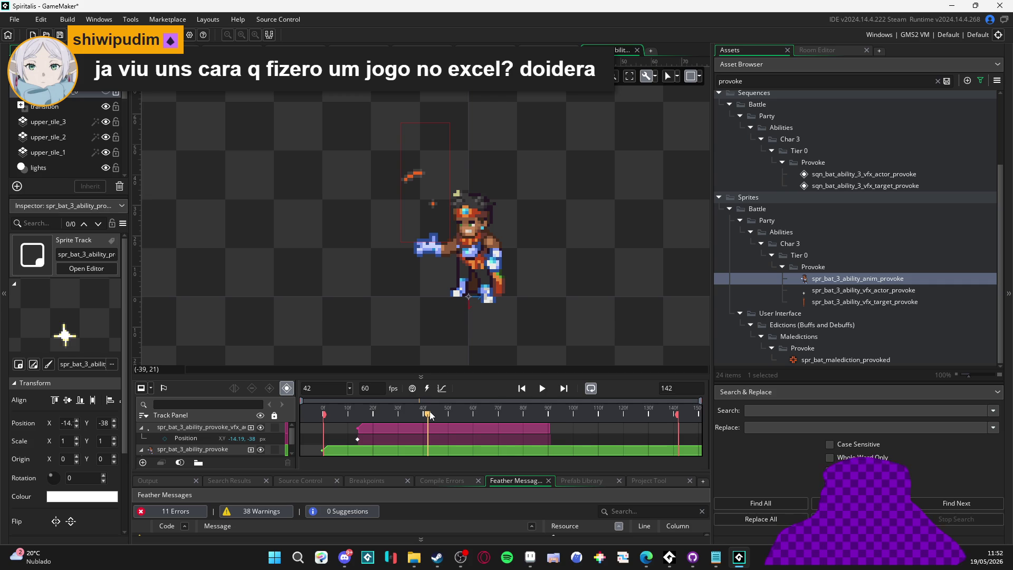
pyautogui.moveTo(551, 426); pyautogui.dragTo(426, 440)
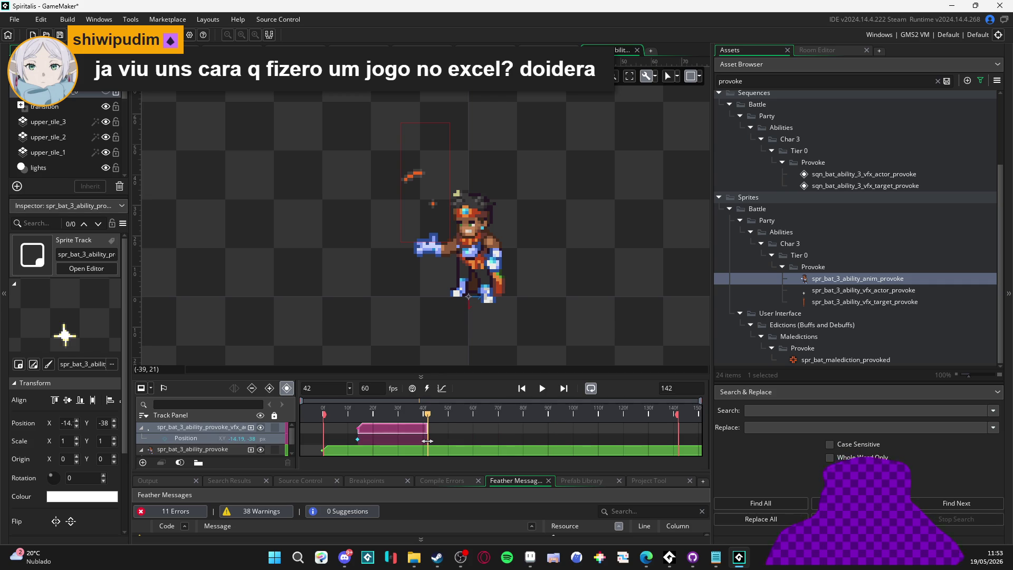
pyautogui.press('Home')
pyautogui.press('Return')
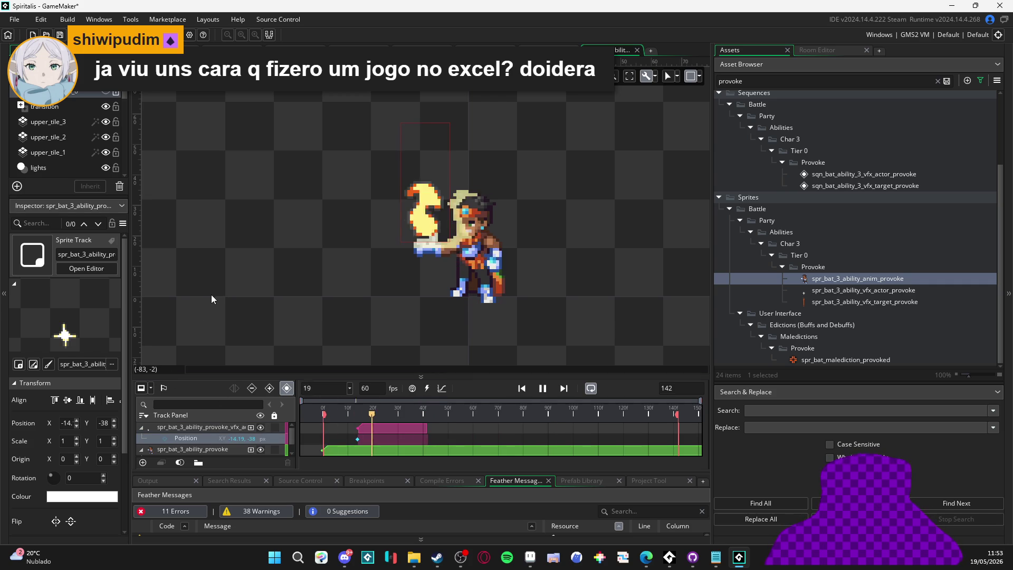